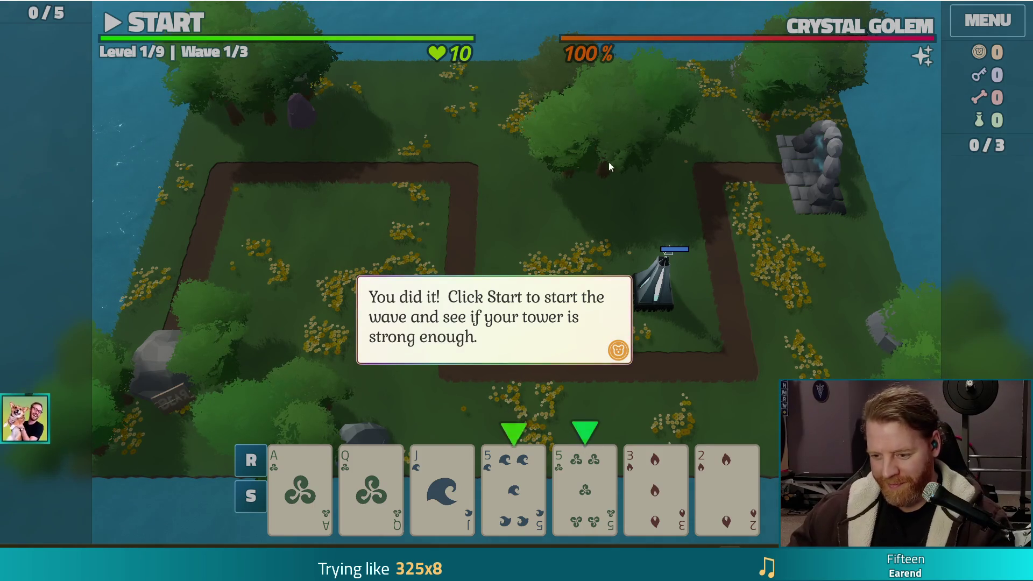
- Dismiss the tutorial message telling the player to start the wave
click(642, 184)
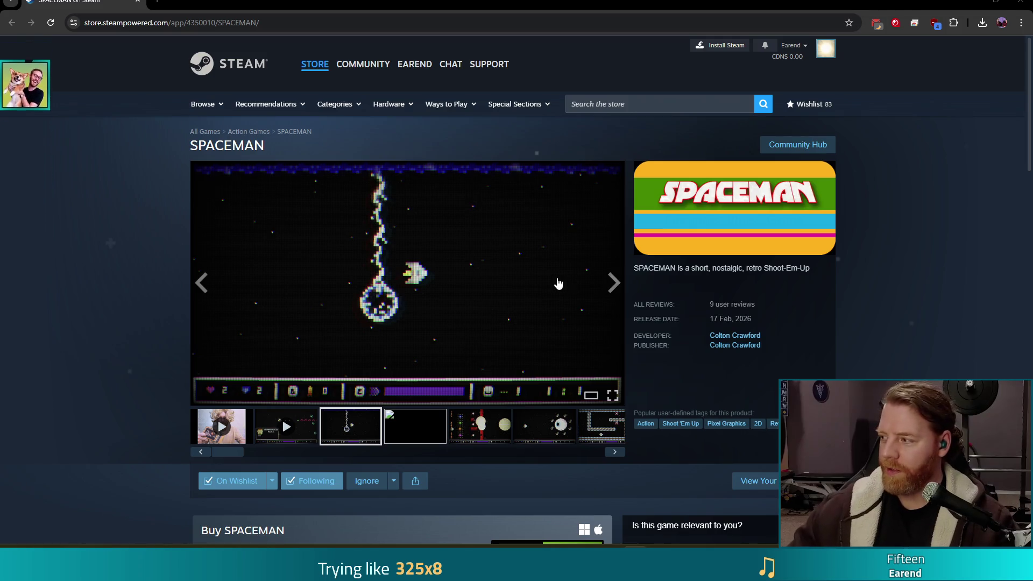
- Start the trailer on SPACEMAN's Steam store page
click(236, 434)
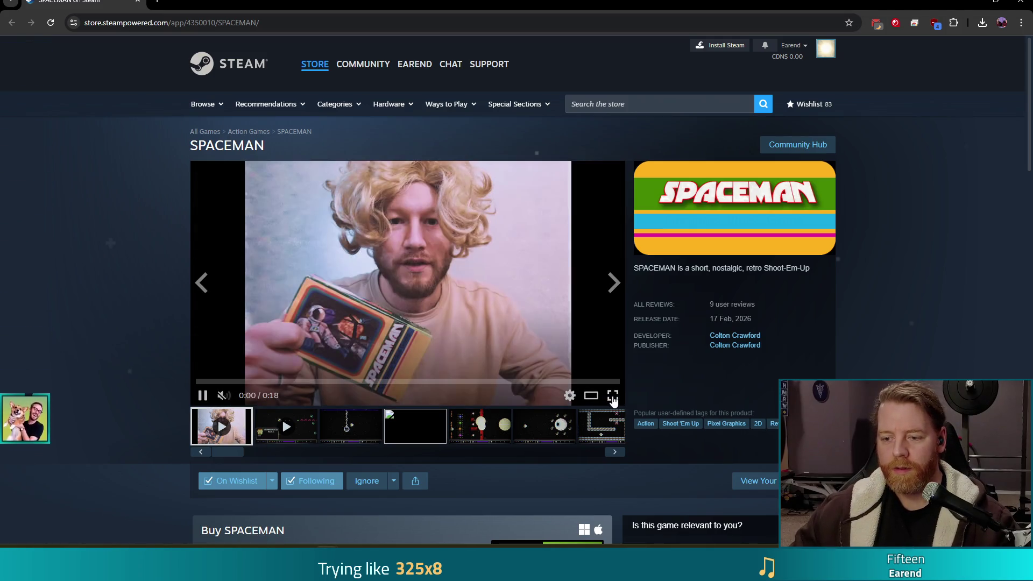
click(606, 399)
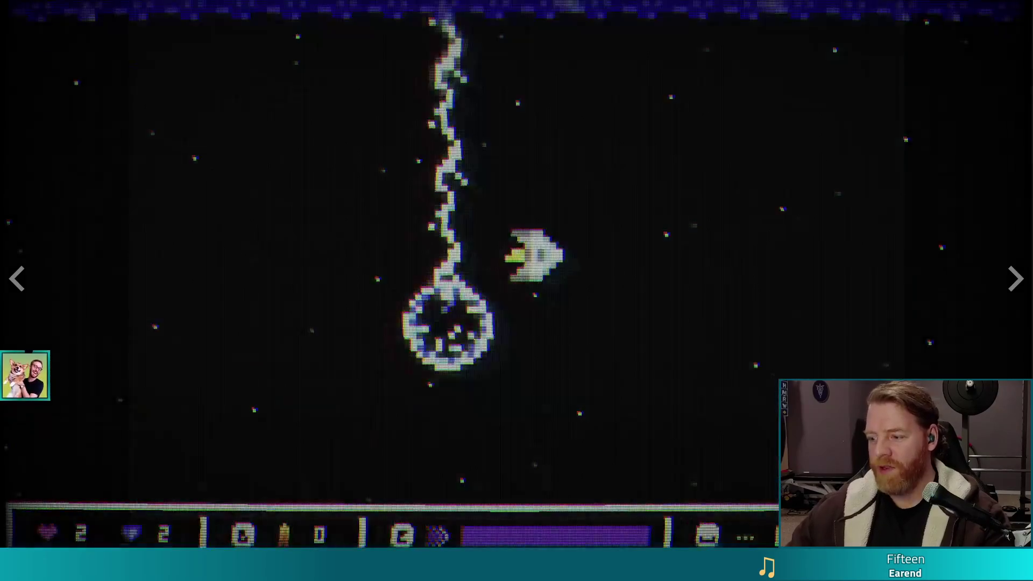
key(Escape)
click(284, 428)
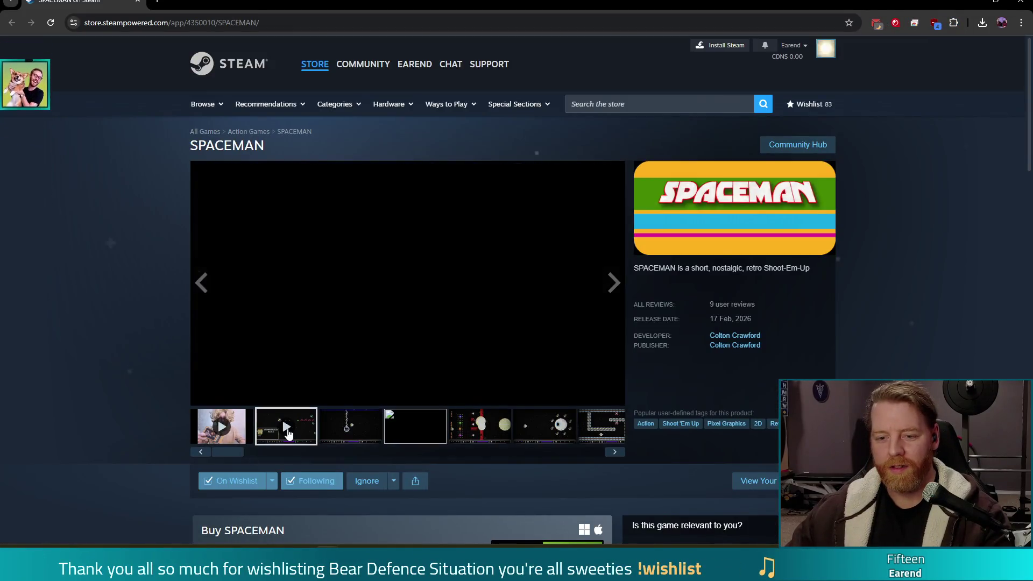
click(613, 396)
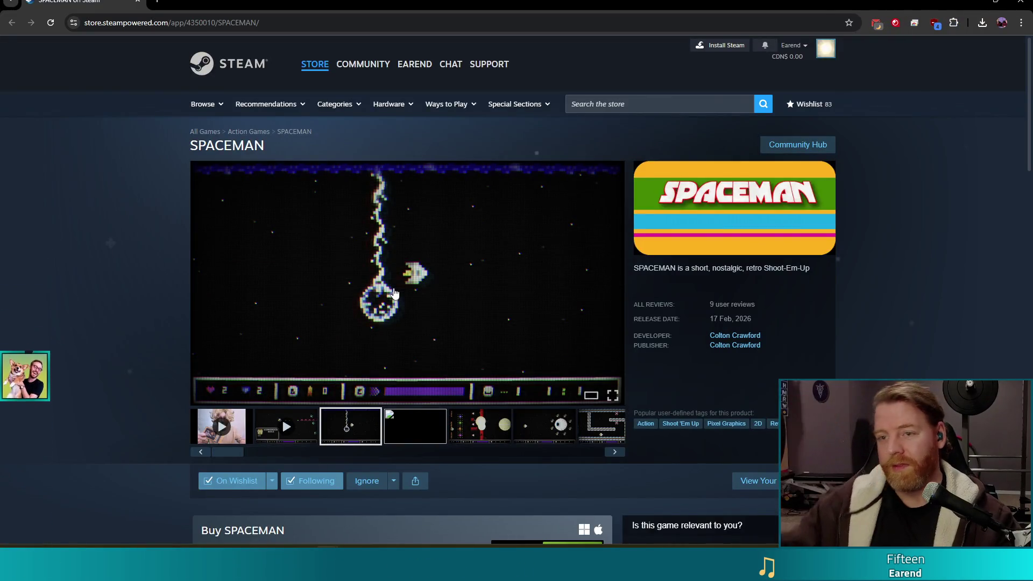
click(1016, 4)
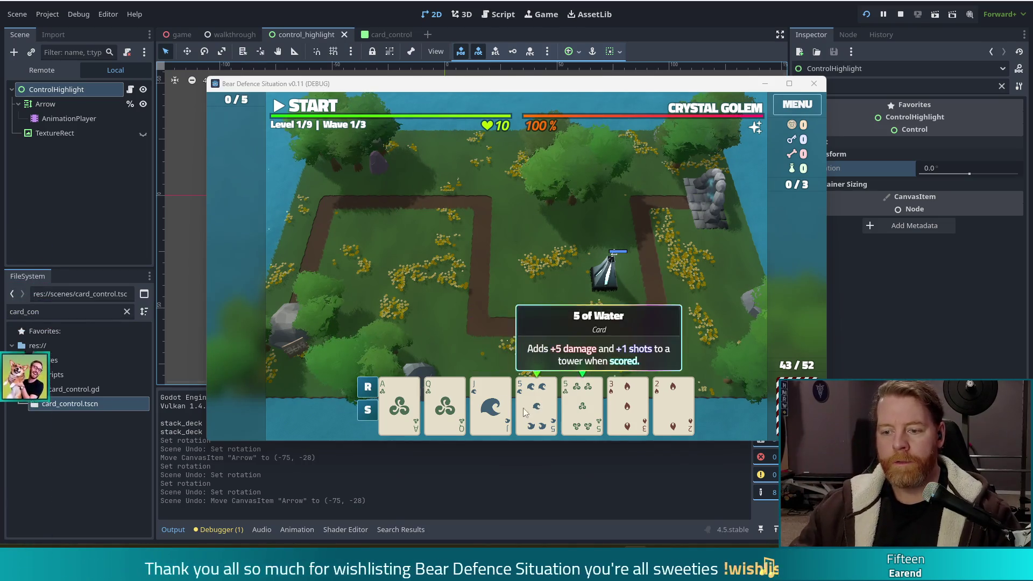
- Stop the running Bear Defence Situation debug game from the Godot toolbar
click(902, 15)
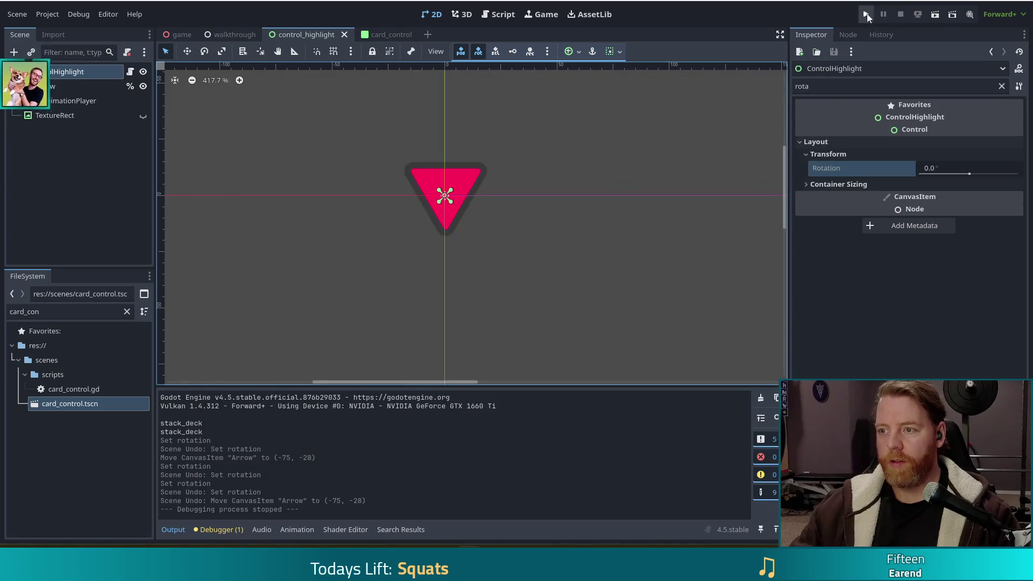
- Relaunch the project to reach the title menu with New Game, Tutorial and Options
click(865, 18)
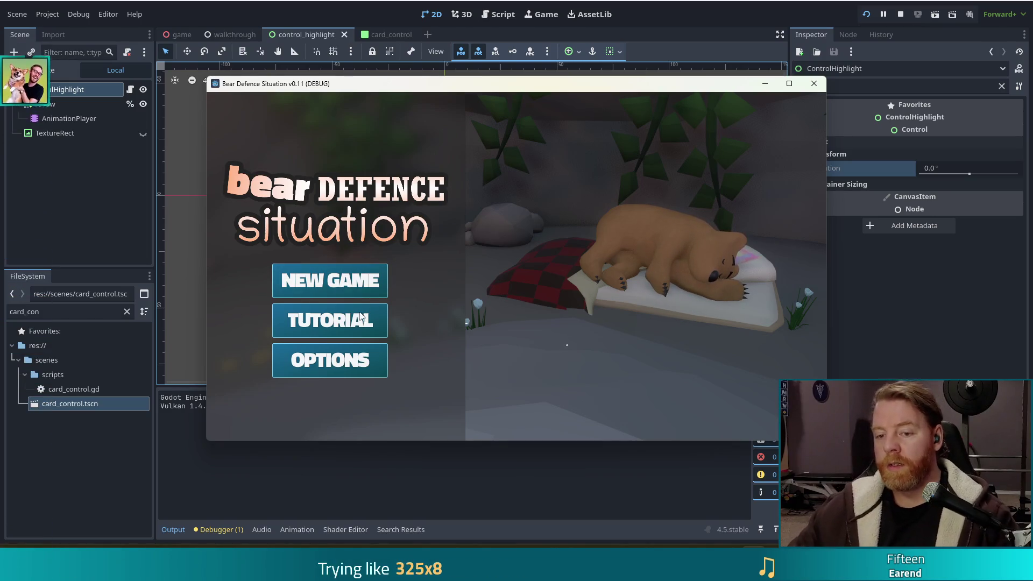
- Start the tutorial, get through the bear's dialogue, and buy the Key, leaving 0 gold
click(361, 317)
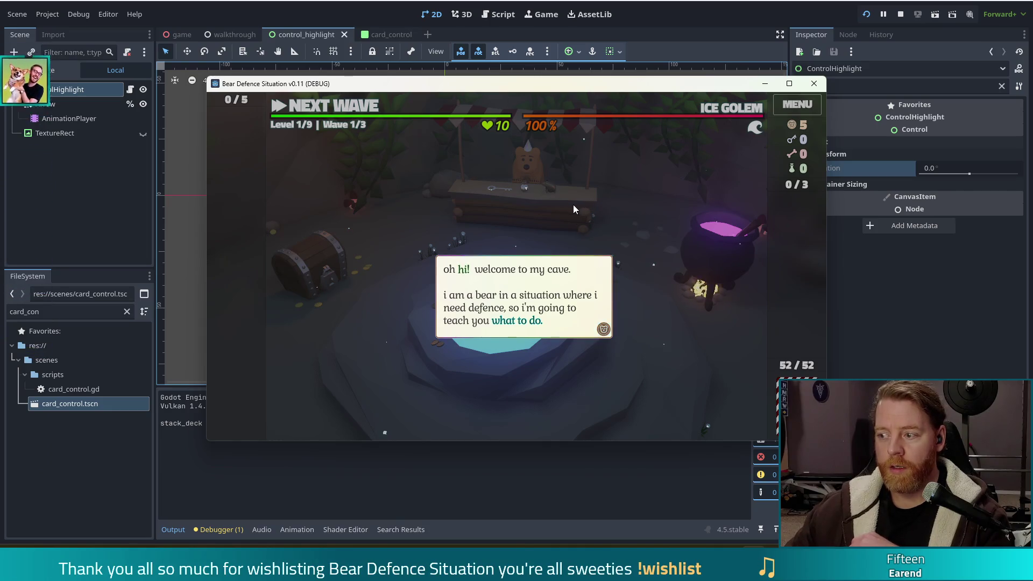
click(606, 222)
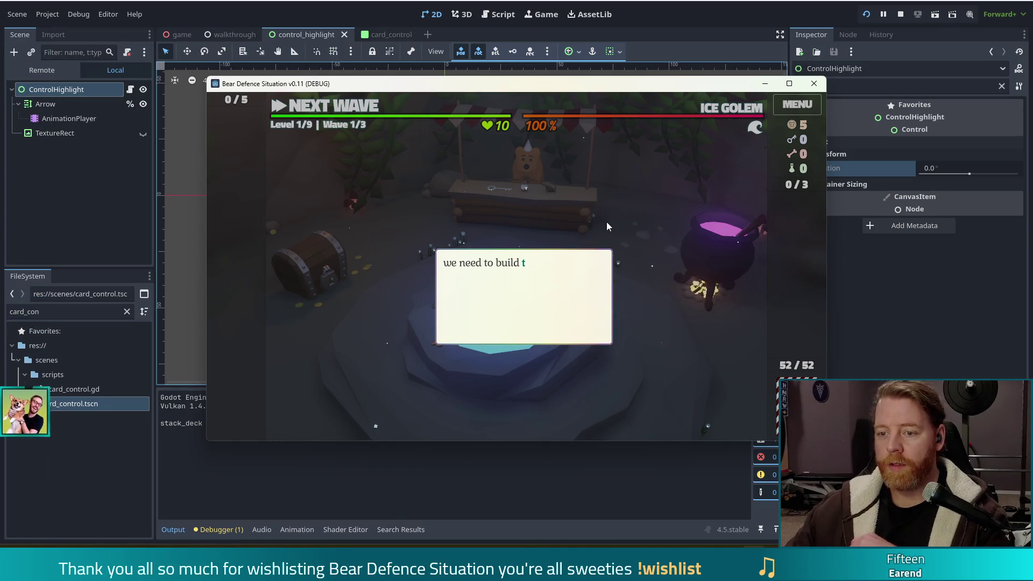
click(617, 213)
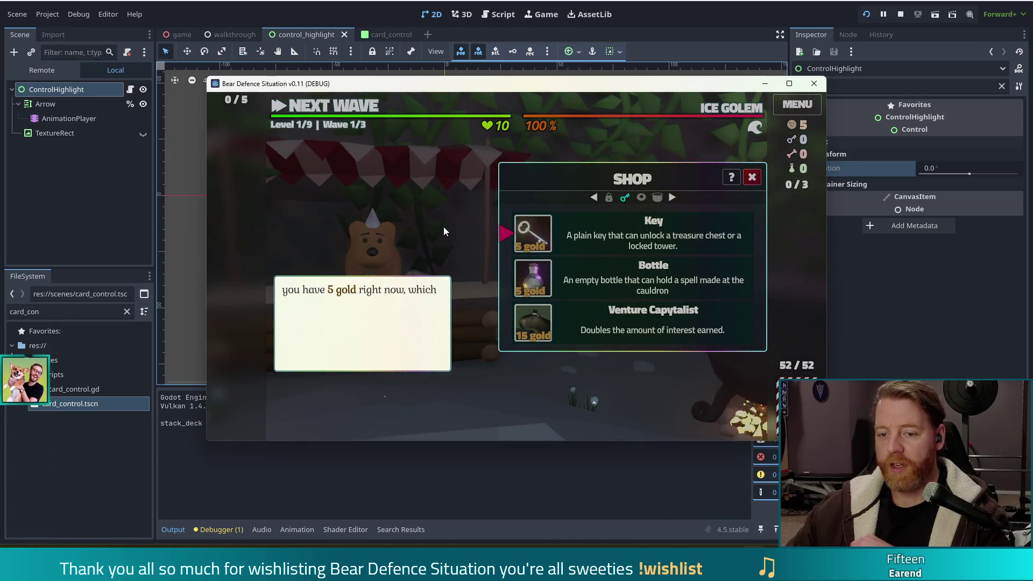
click(451, 224)
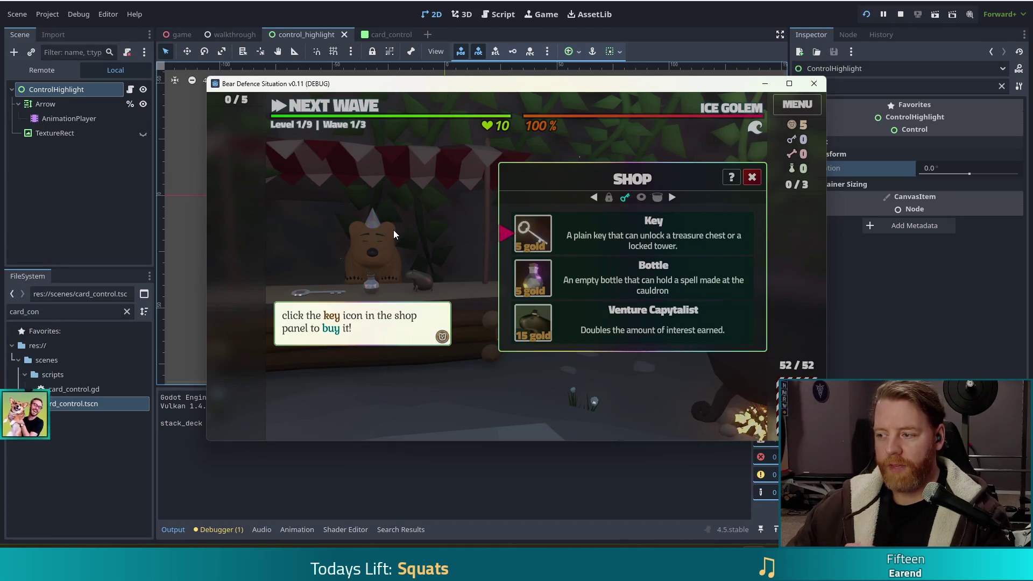
click(530, 228)
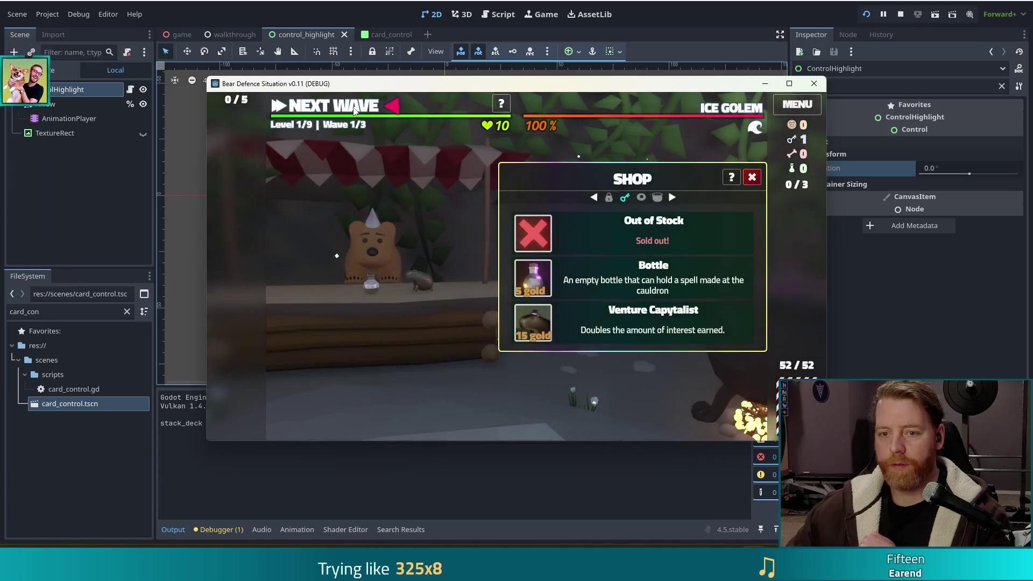
click(353, 108)
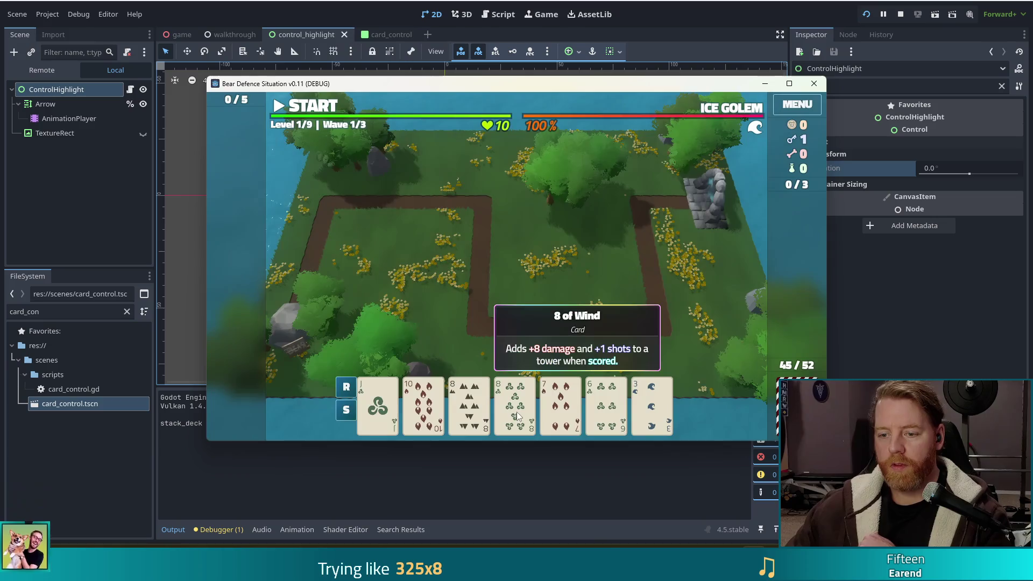
- Select the 8 of Wind card and unlock the Lightning Tower with the key
click(515, 404)
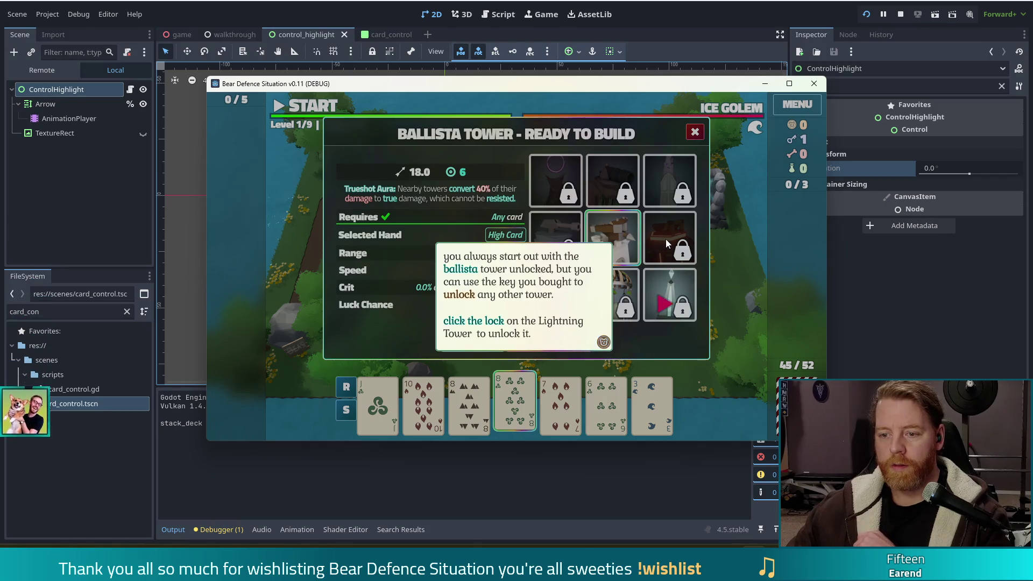
click(683, 310)
click(682, 310)
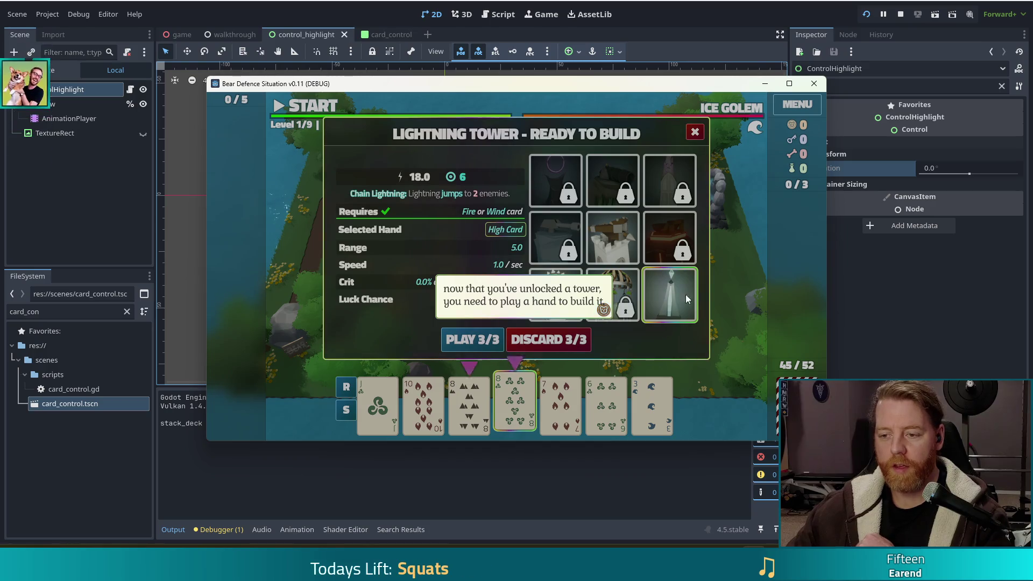
- Add the 8 of spades for a Pair, play the hand, and place the Lightning Tower
click(612, 224)
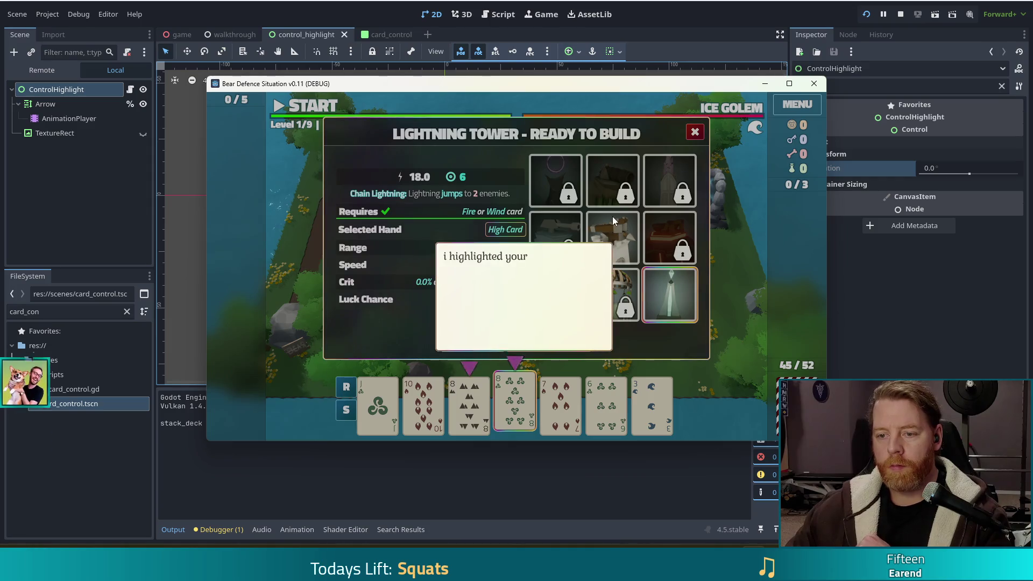
click(542, 193)
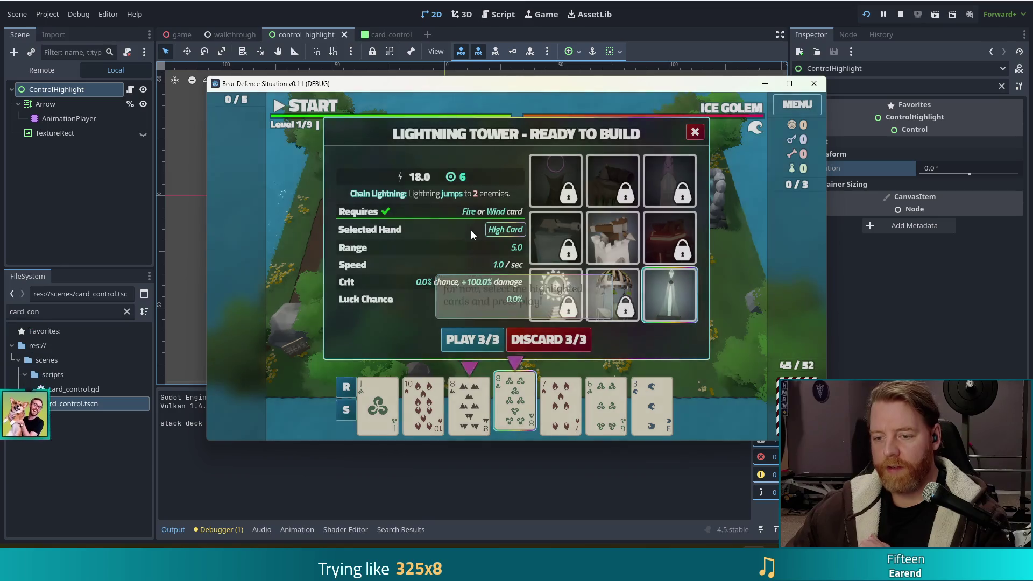
click(468, 401)
click(461, 348)
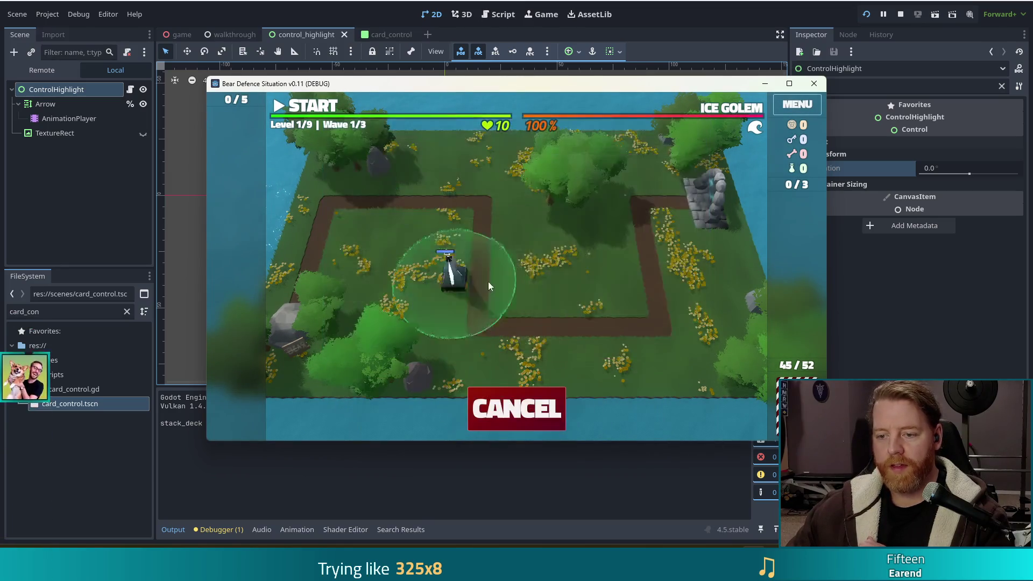
click(609, 269)
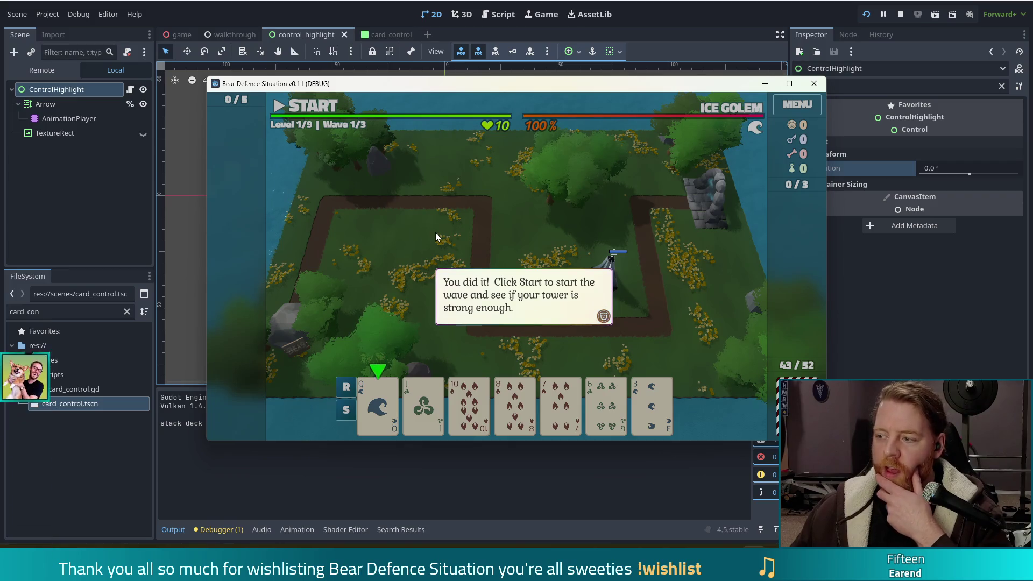
- Play the Queen of Water as a High Card to preview a Ballista Tower
click(471, 221)
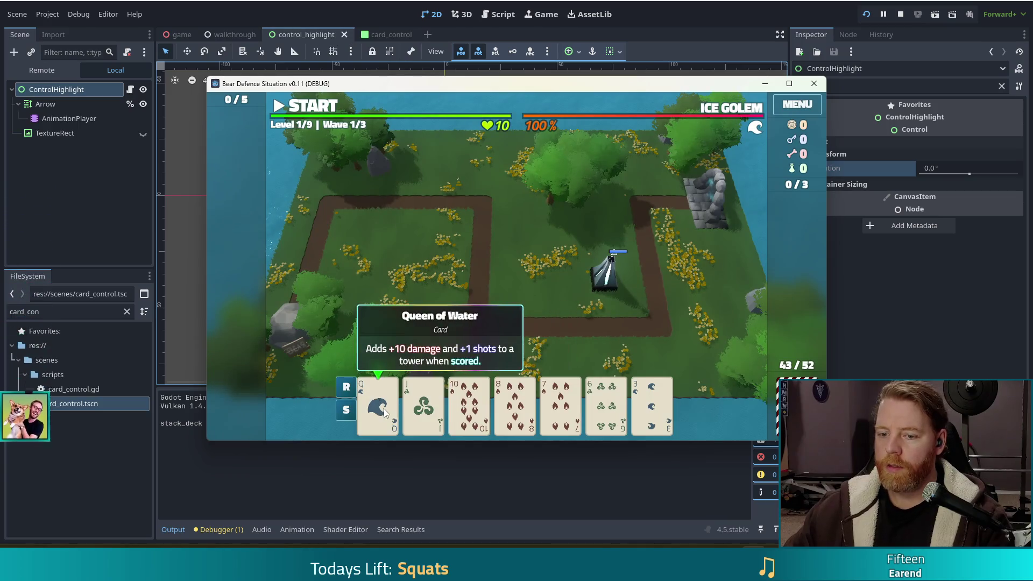
click(378, 403)
click(613, 238)
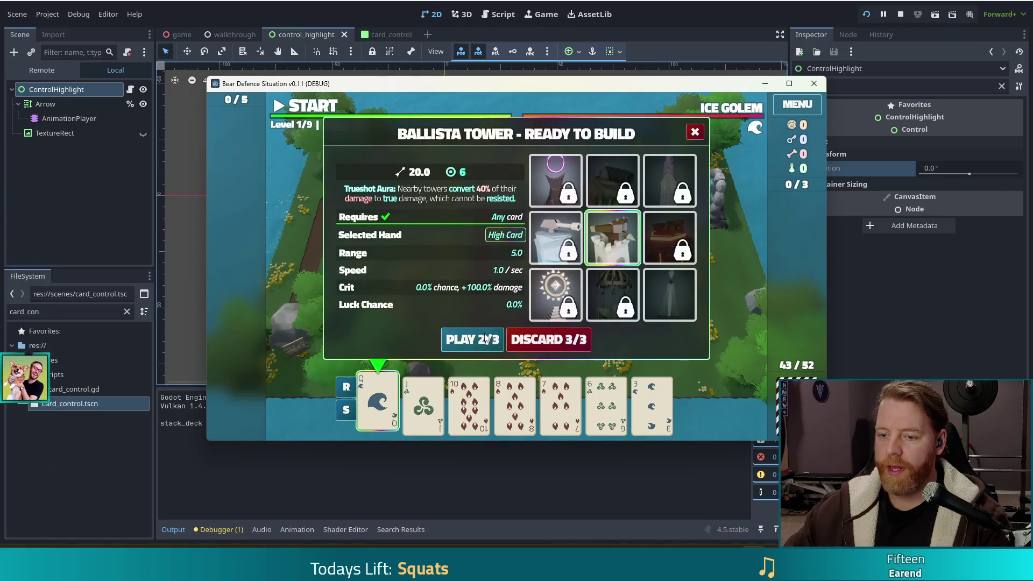
click(476, 345)
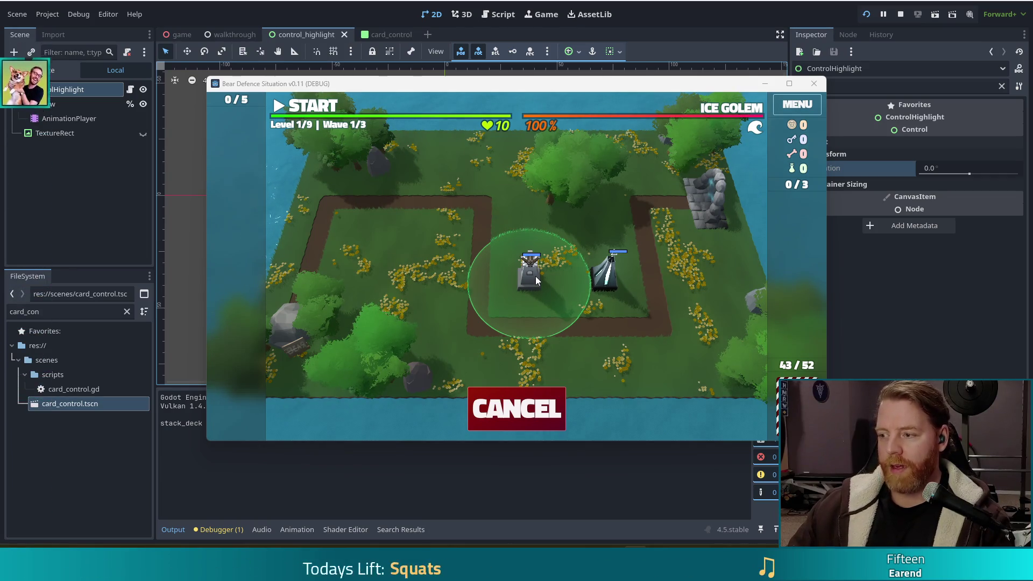
click(516, 409)
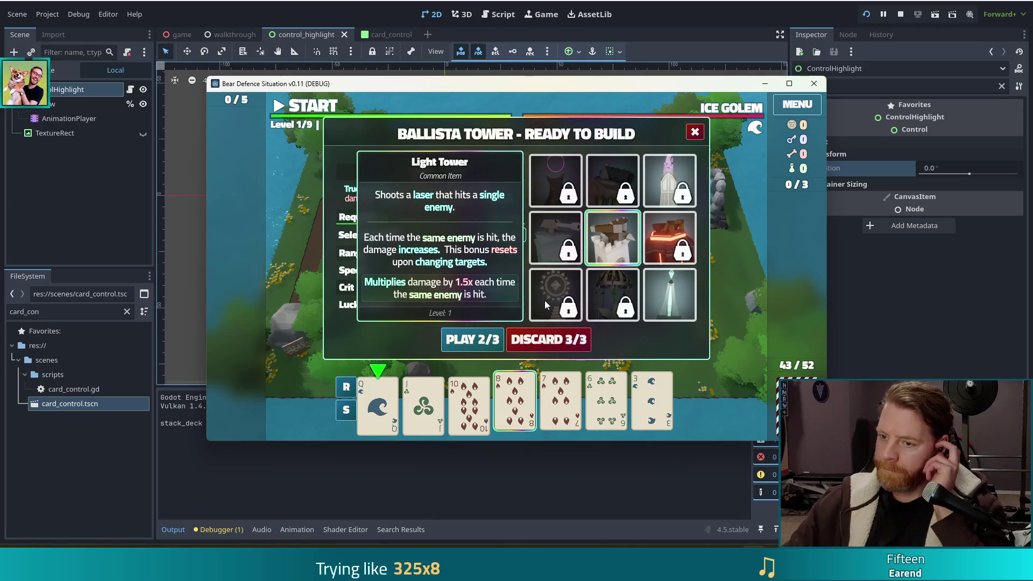
- Deselect the 8 of Fire, pick the Queen for the Ballista panel, then stop the game
click(515, 404)
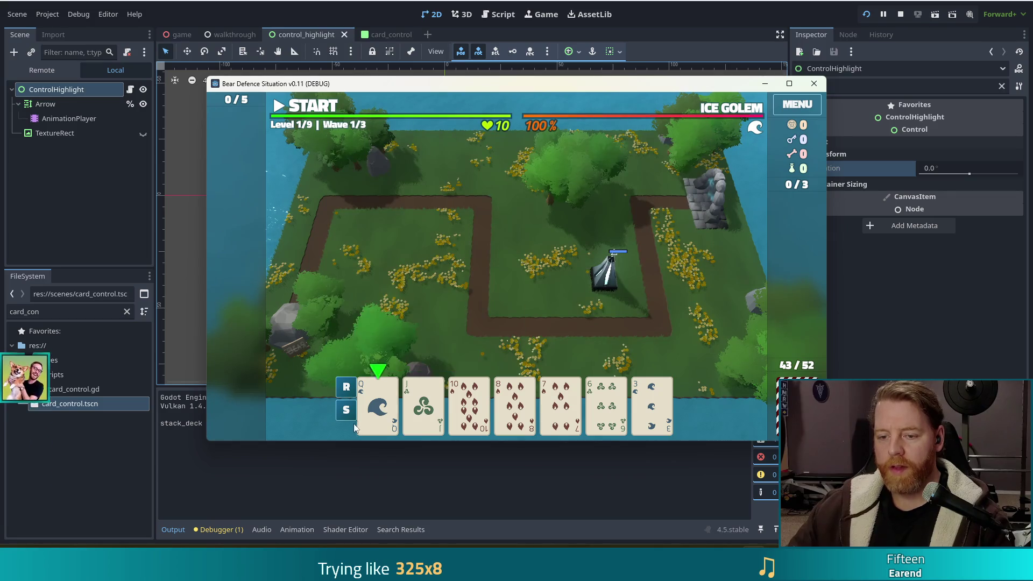
click(362, 424)
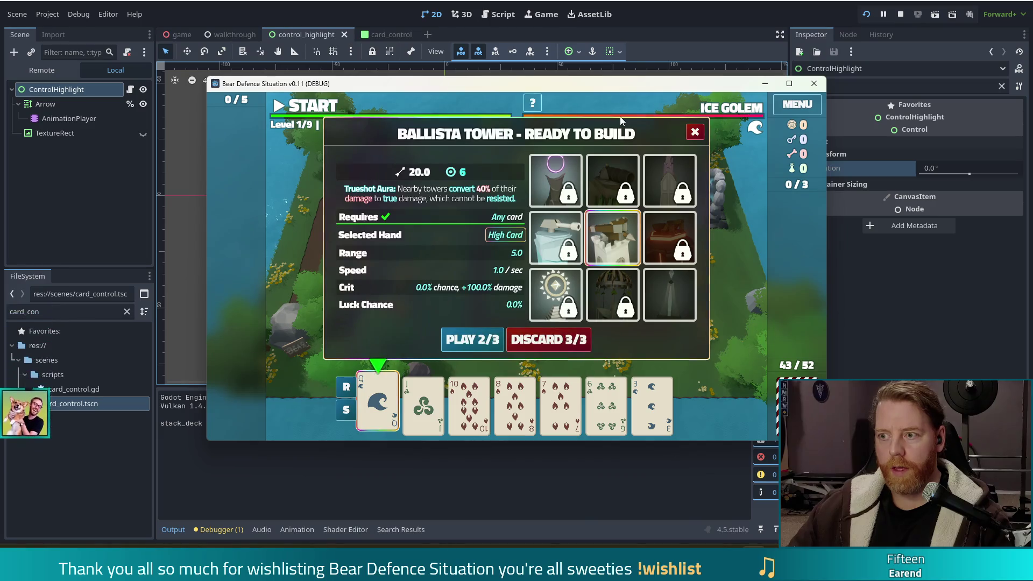
mouse_move(619, 116)
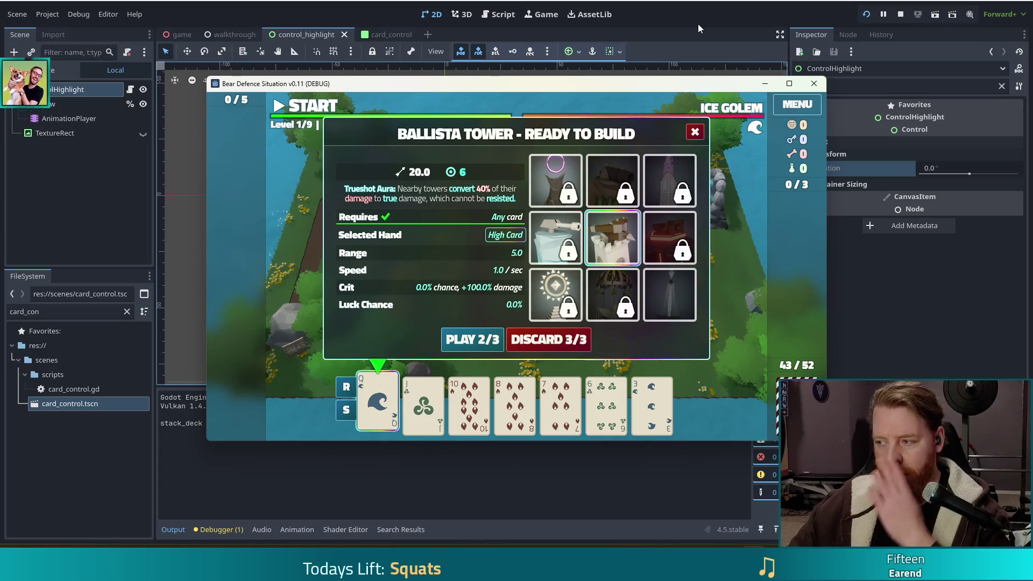
click(903, 16)
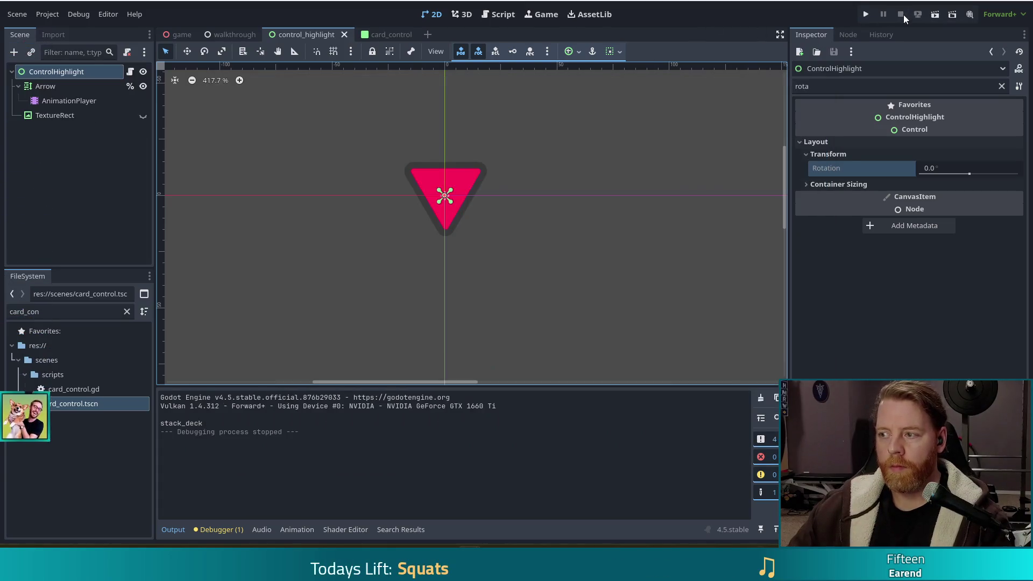
- Show walkthrough.gd in the Script workspace with the caret at the end of line 34
click(503, 15)
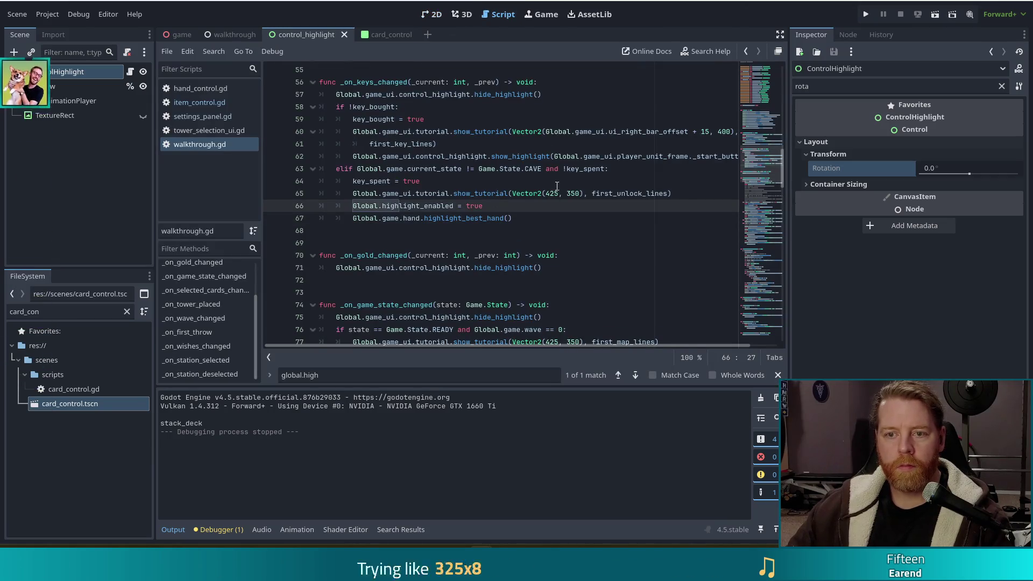
scroll(754, 160, up, 8)
click(572, 131)
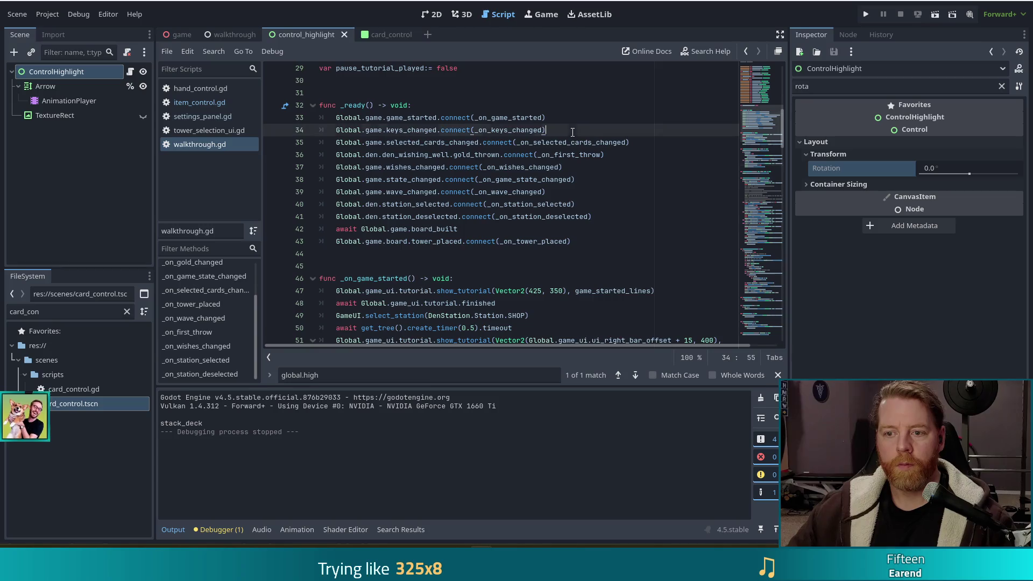
key(ctrl+shift+f)
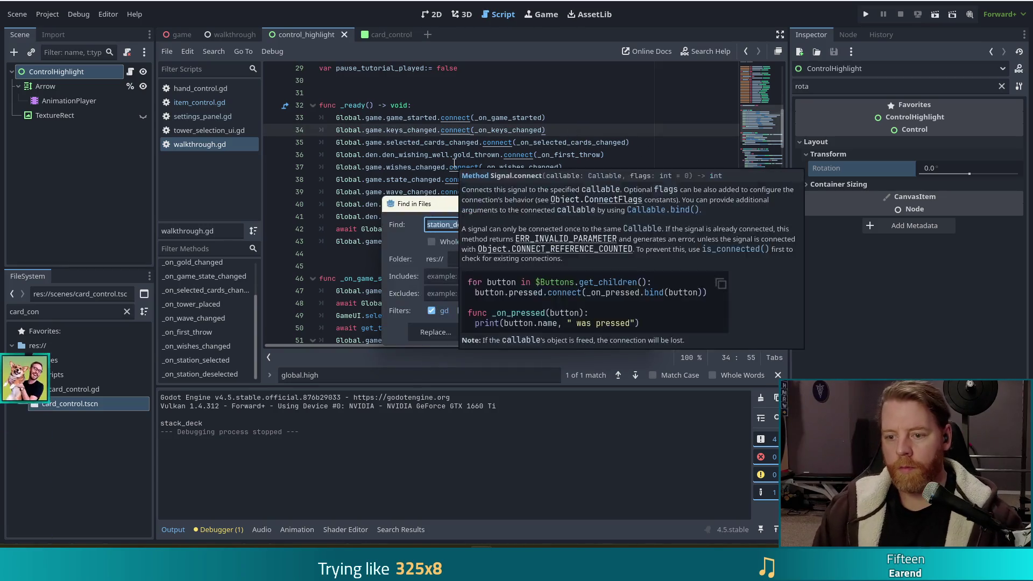
- Find play_pressed across the project and open its signal declaration in selected_hand_ui.gd
text(play_pressed)
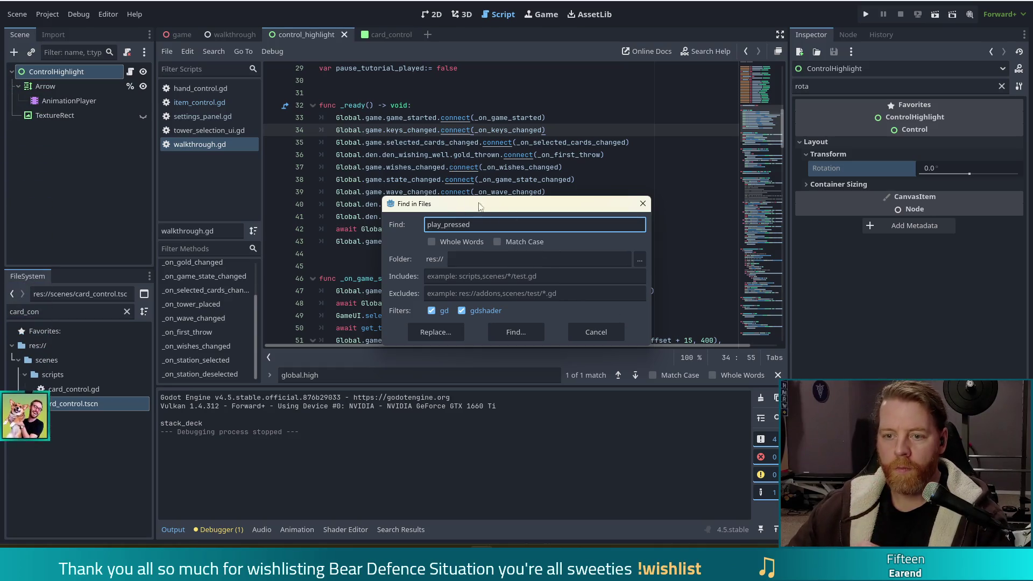
key(shift+Left)
key(shift+Left)
key(shift+Left)
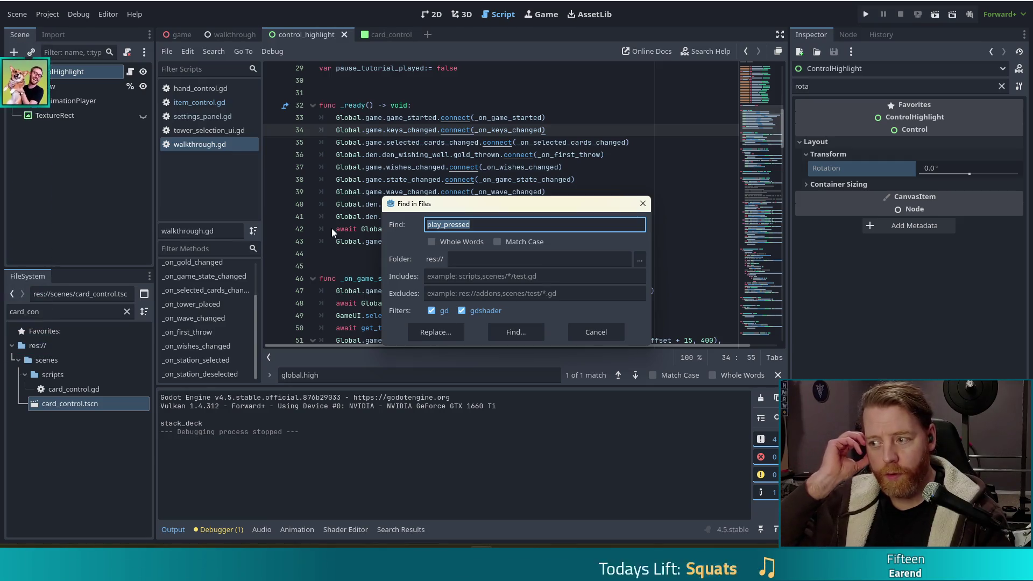
click(536, 326)
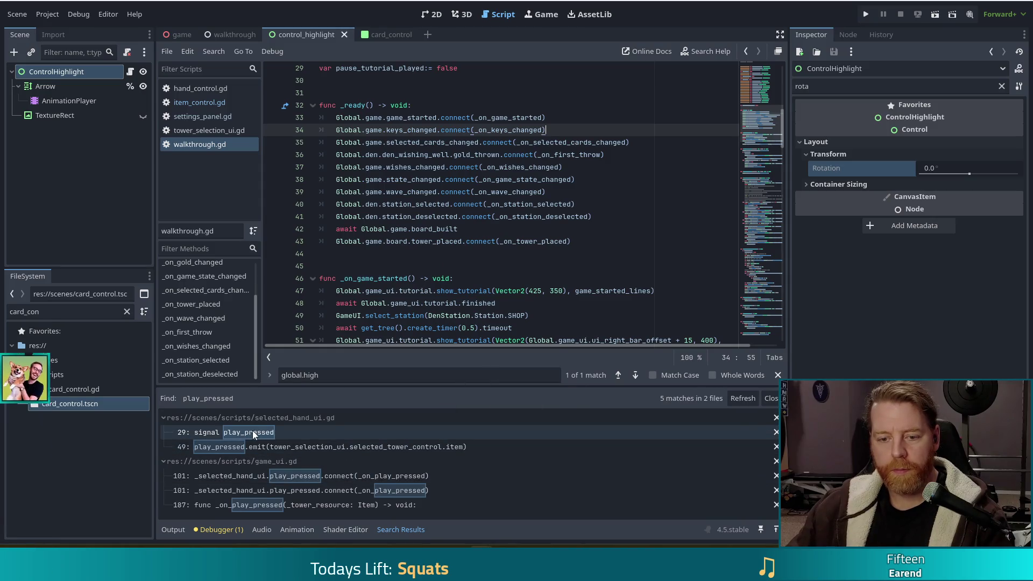
click(253, 432)
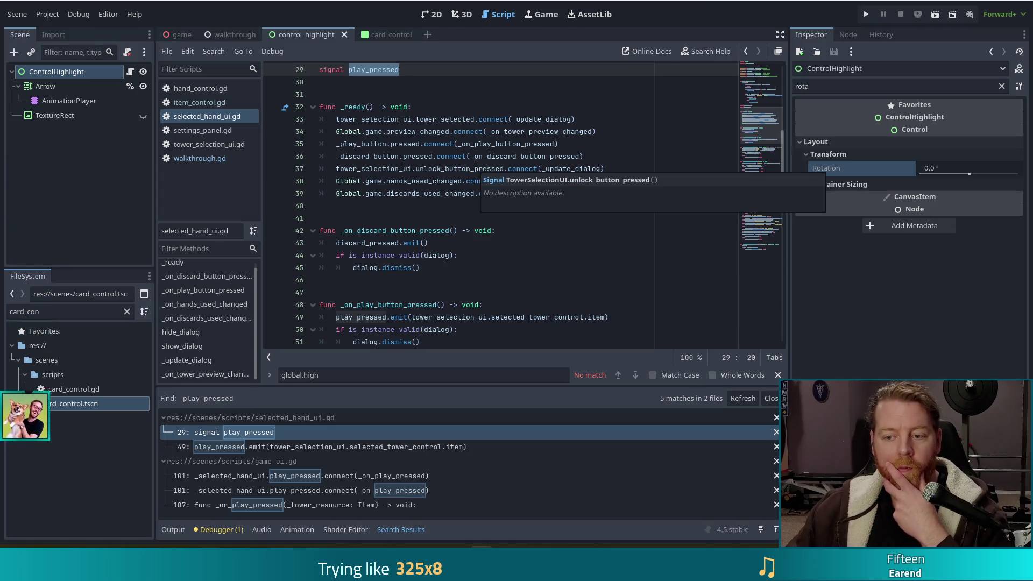
- Scroll up in selected_hand_ui.gd and bring up Find in Files again
scroll(476, 165, up, 1)
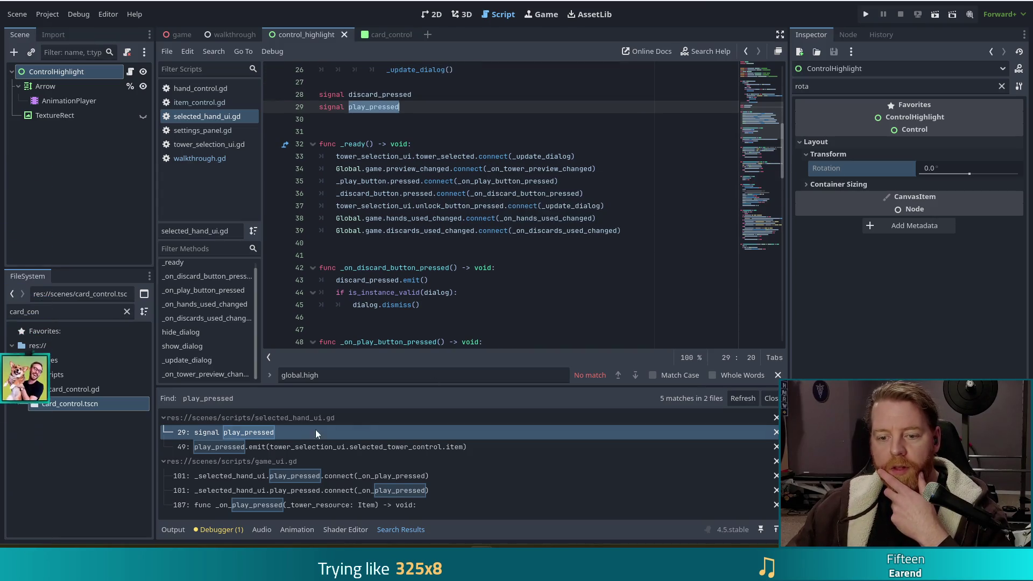
click(344, 376)
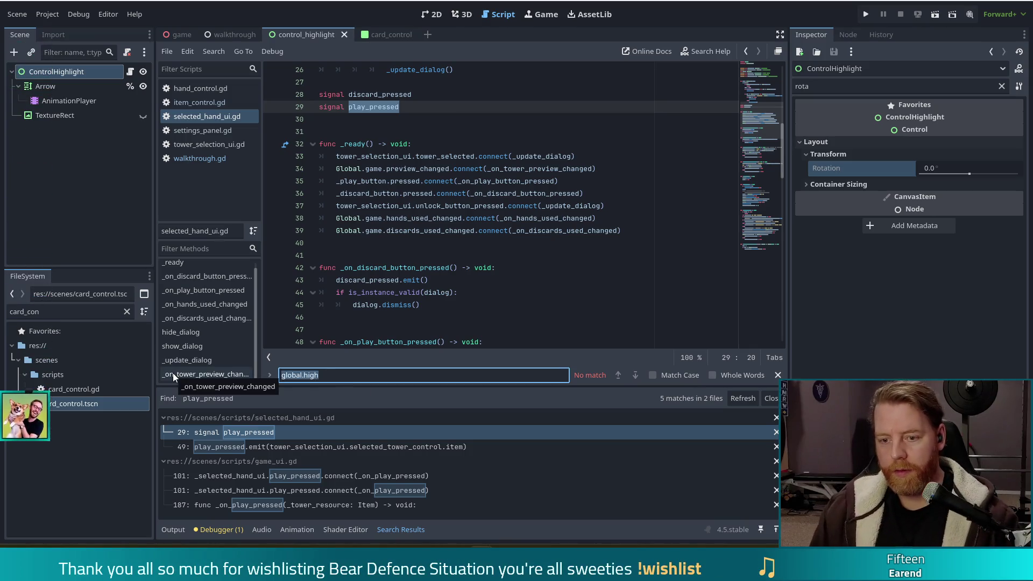
key(ctrl+shift+f)
- Search the project for 'placing' and review its 6 matches across 4 files
text(placing)
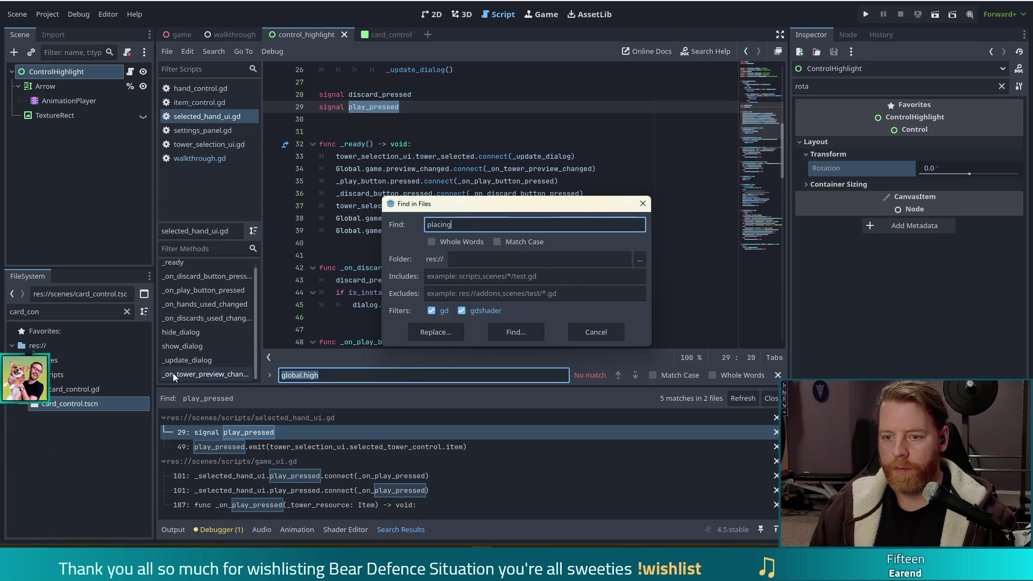
key(Return)
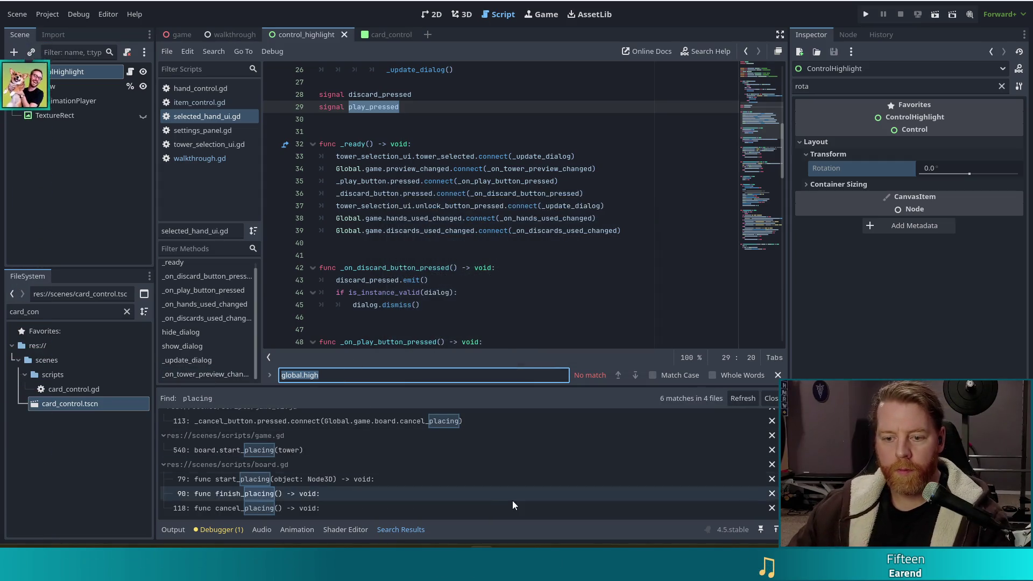
scroll(477, 476, up, 2)
scroll(359, 469, down, 1)
scroll(365, 470, up, 2)
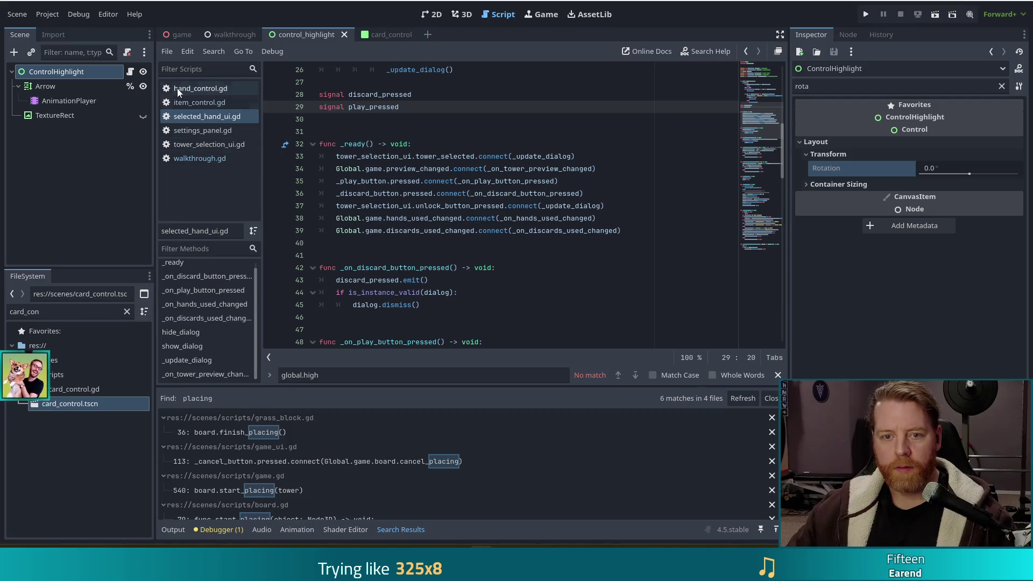
click(8, 312)
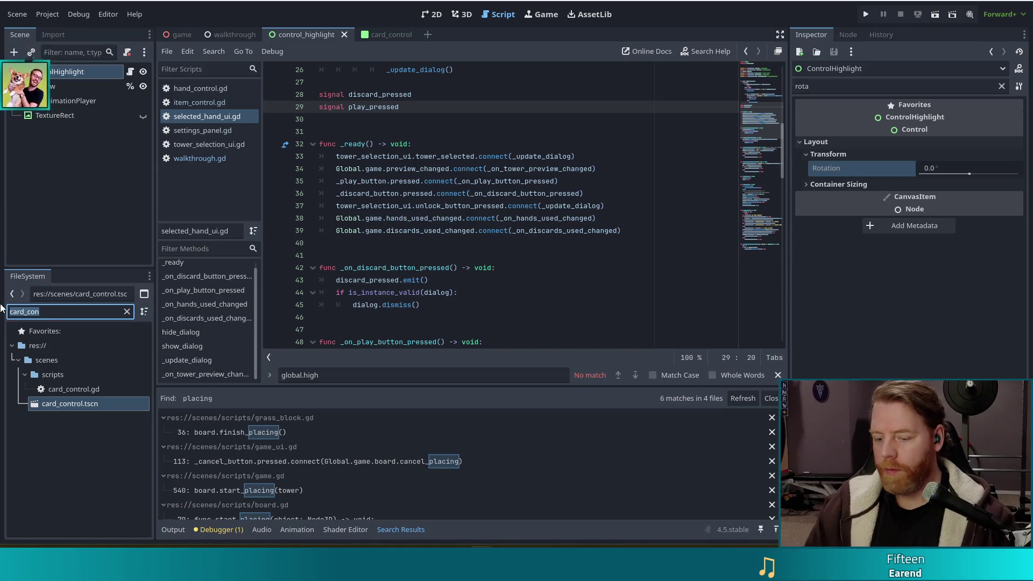
- Filter files to 'game', open game.gd, and inspect get_wave_scalar and _prepare_wave near lines 280-284
text(game)
double_click(70, 391)
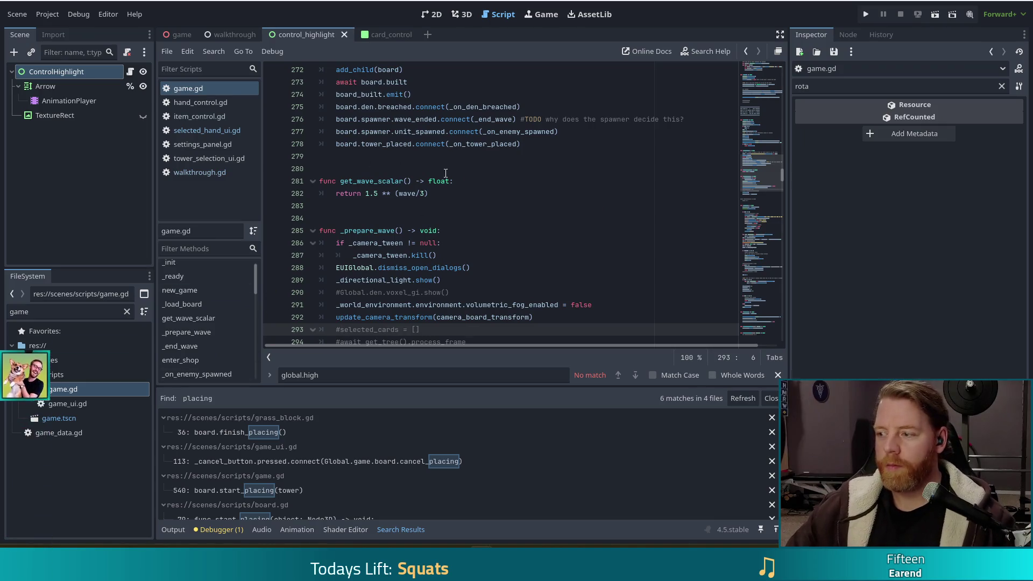
click(446, 173)
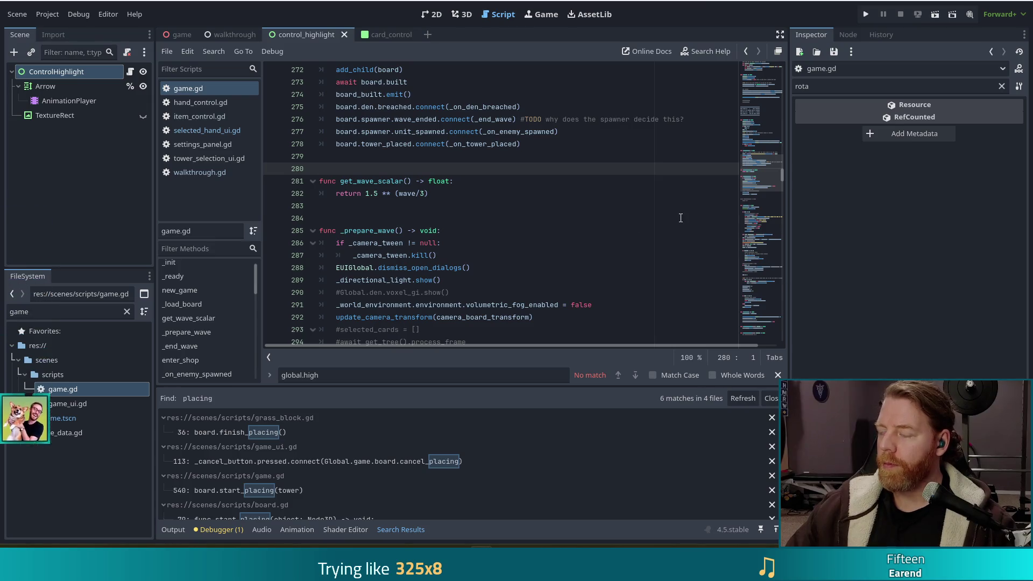
click(681, 218)
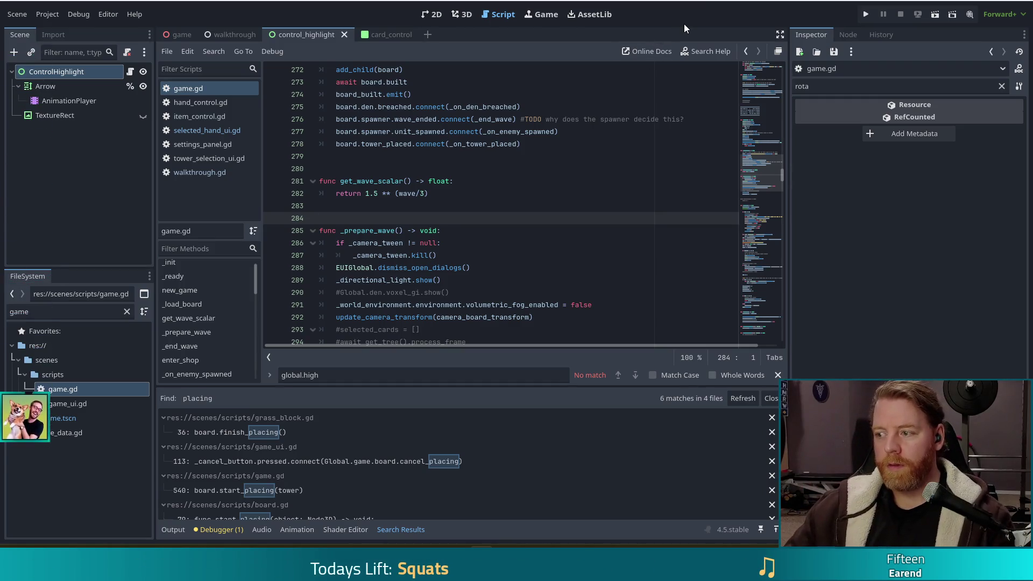
click(441, 195)
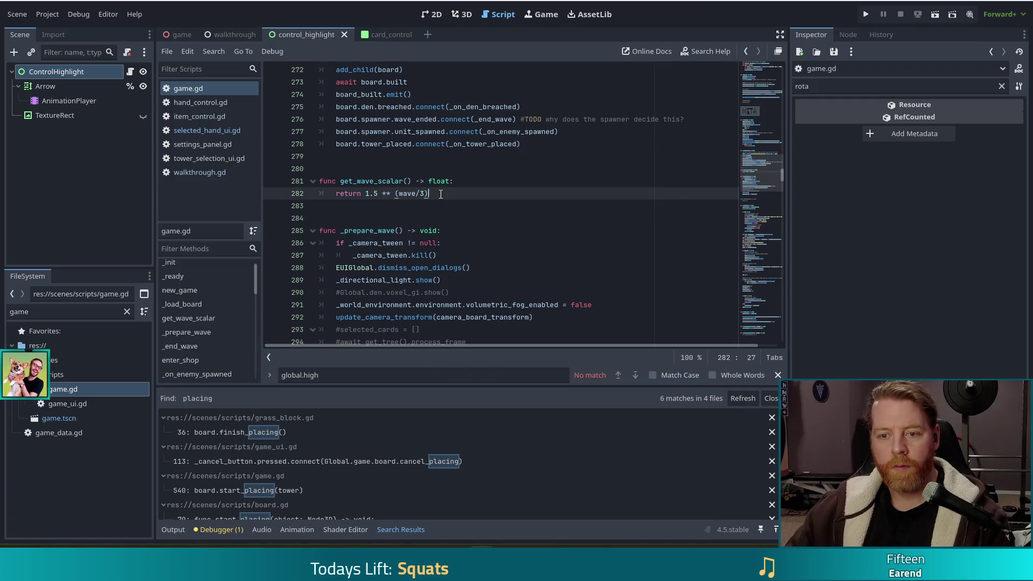
- Search game.gd for 'play_pr', step through its matches, then open selected_hand_ui.gd at play_pressed
key(ctrl+f)
text(play)
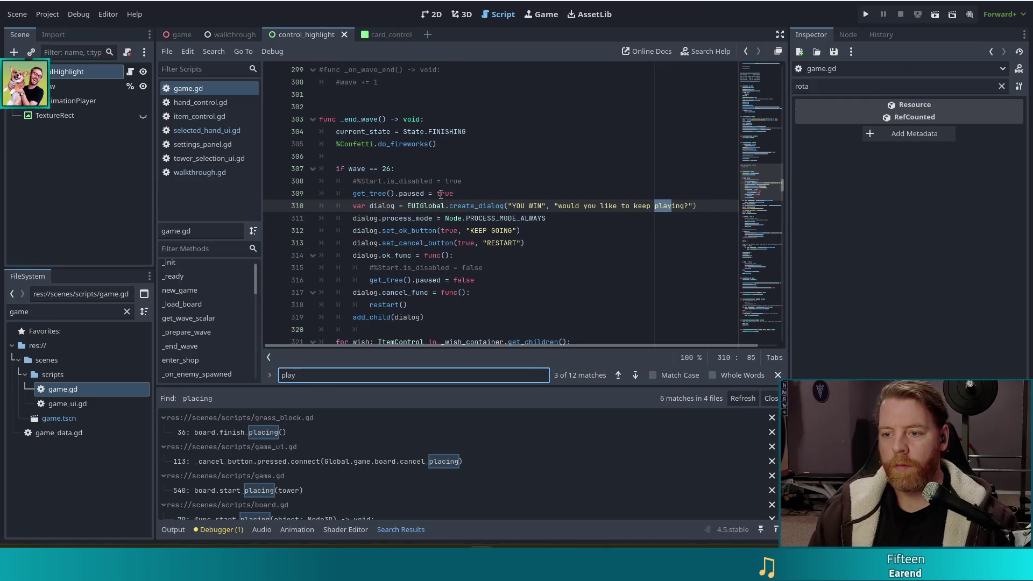
text(_pr)
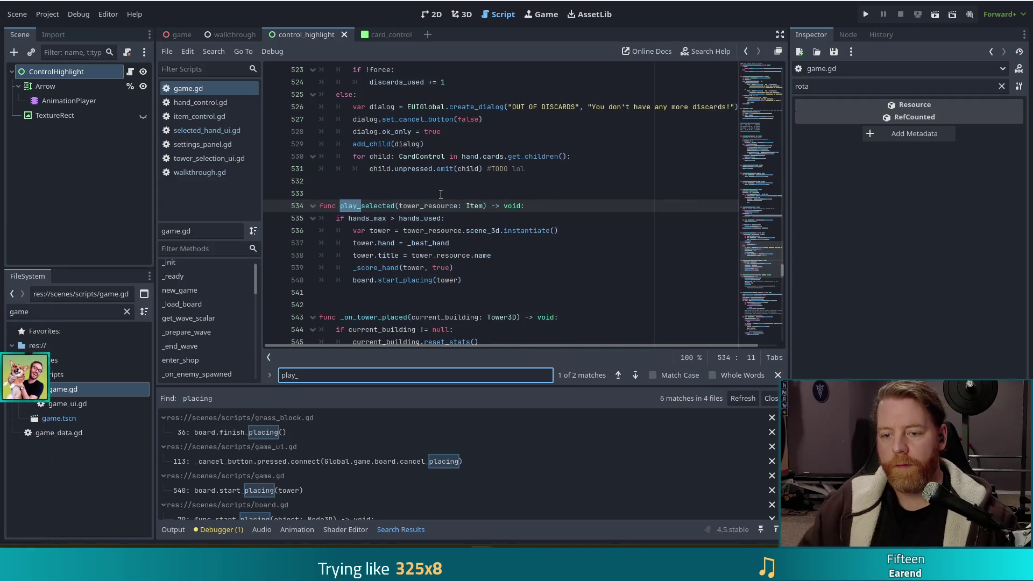
click(366, 218)
click(320, 372)
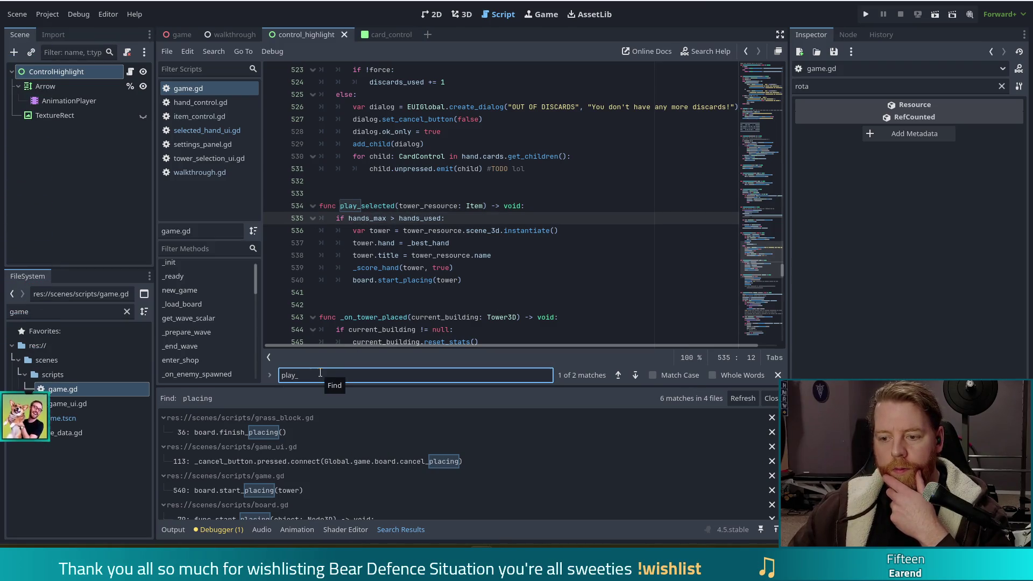
click(618, 377)
click(617, 378)
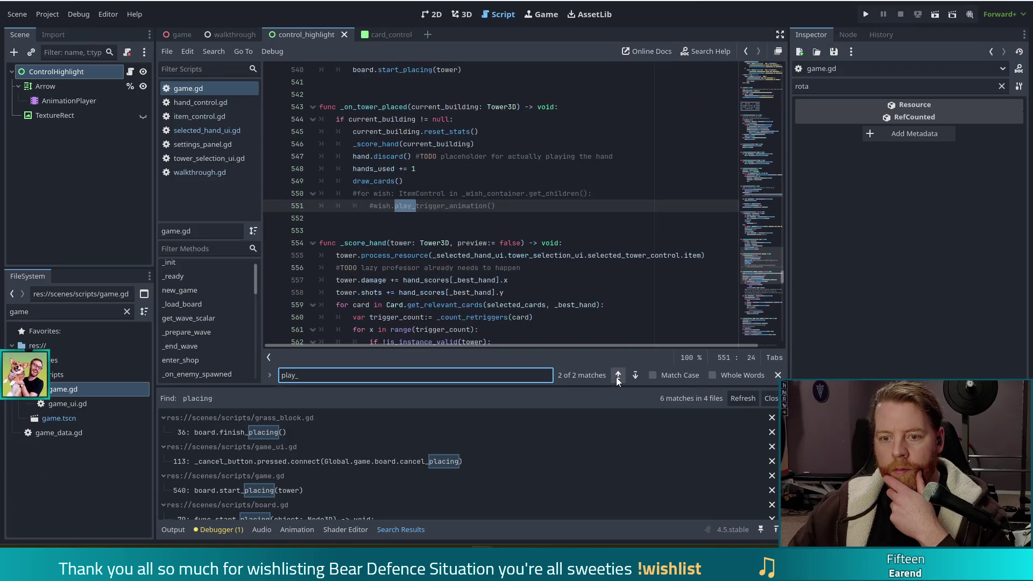
click(208, 130)
click(424, 105)
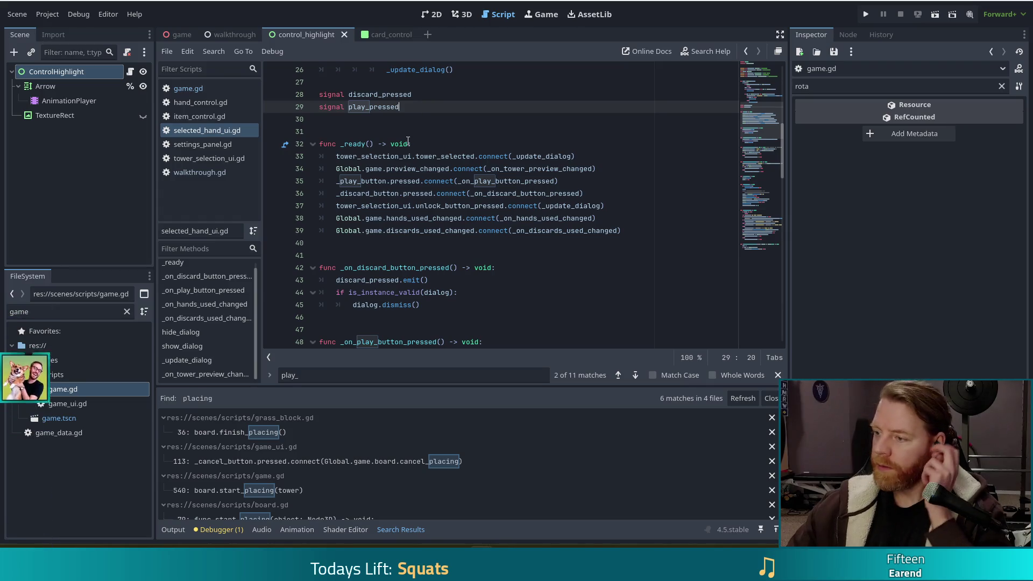
- Read through selected_hand_ui.gd, close its find bar, and switch to walkthrough.gd's _ready connections
mouse_move(403, 155)
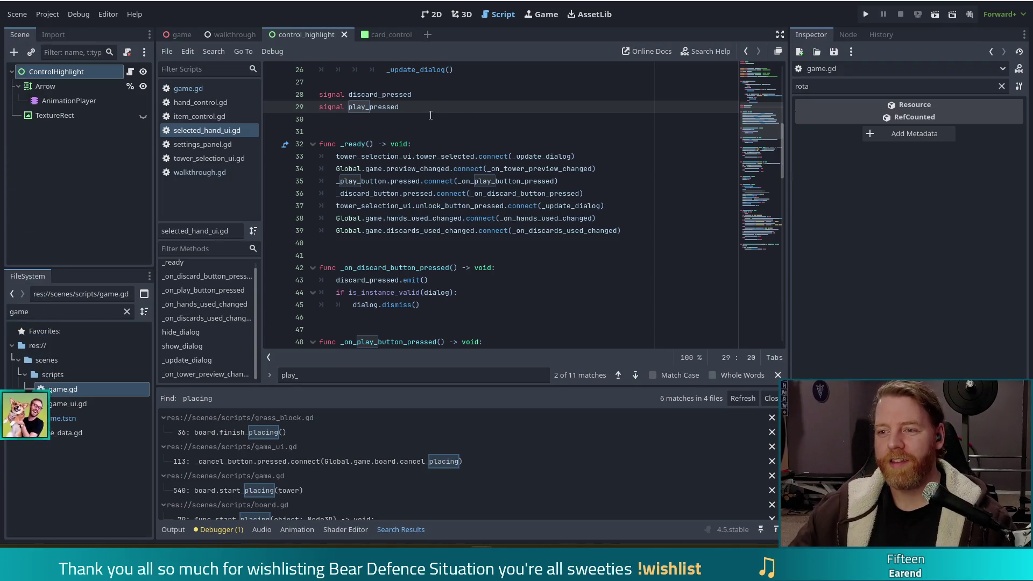
scroll(488, 174, up, 3)
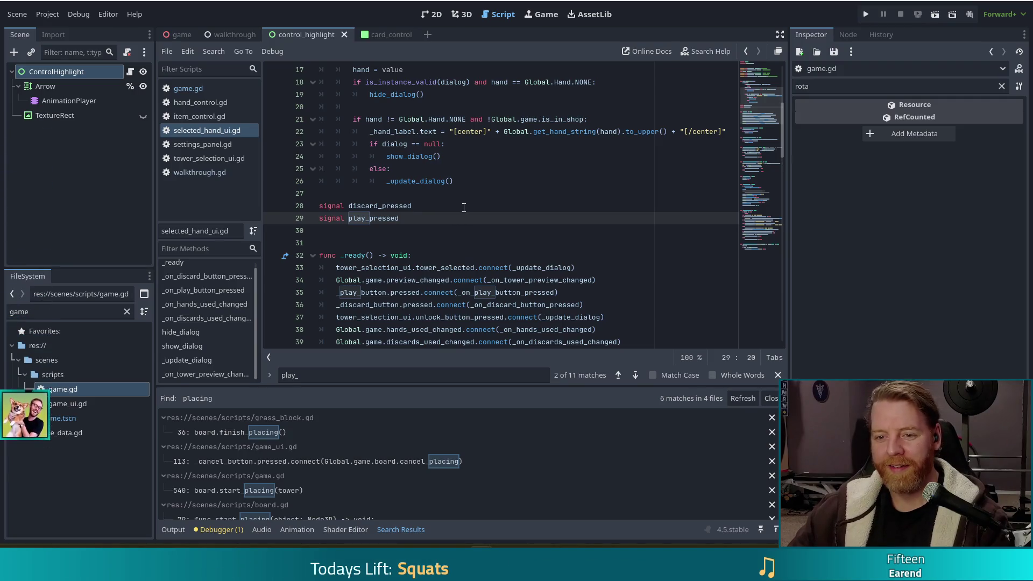
click(381, 196)
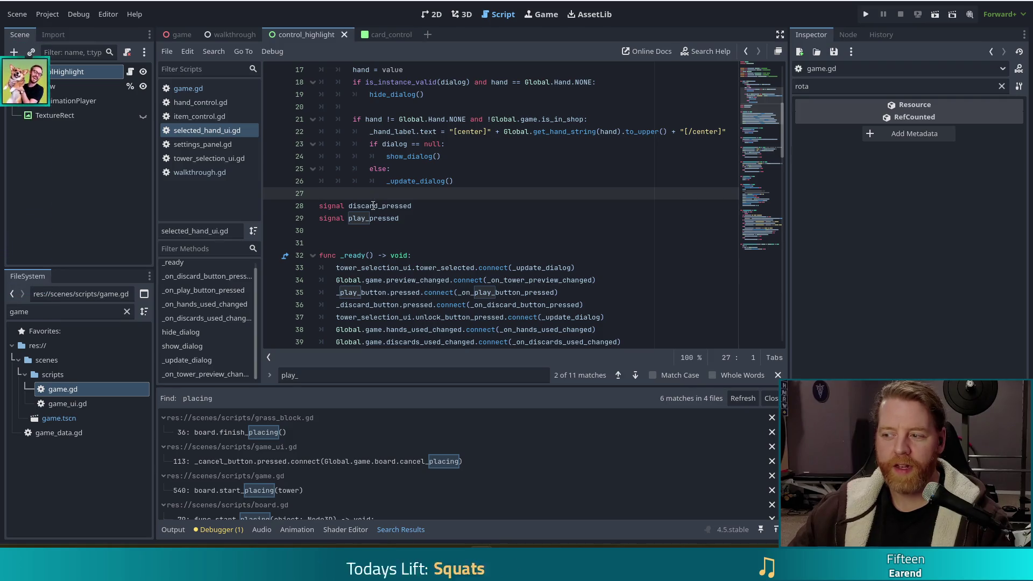
click(778, 375)
click(483, 253)
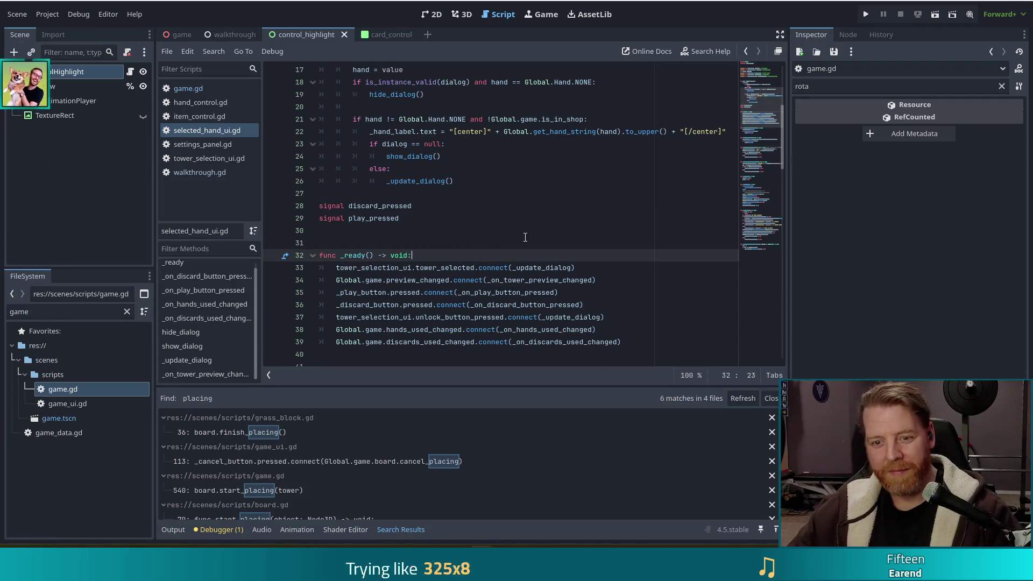
click(428, 208)
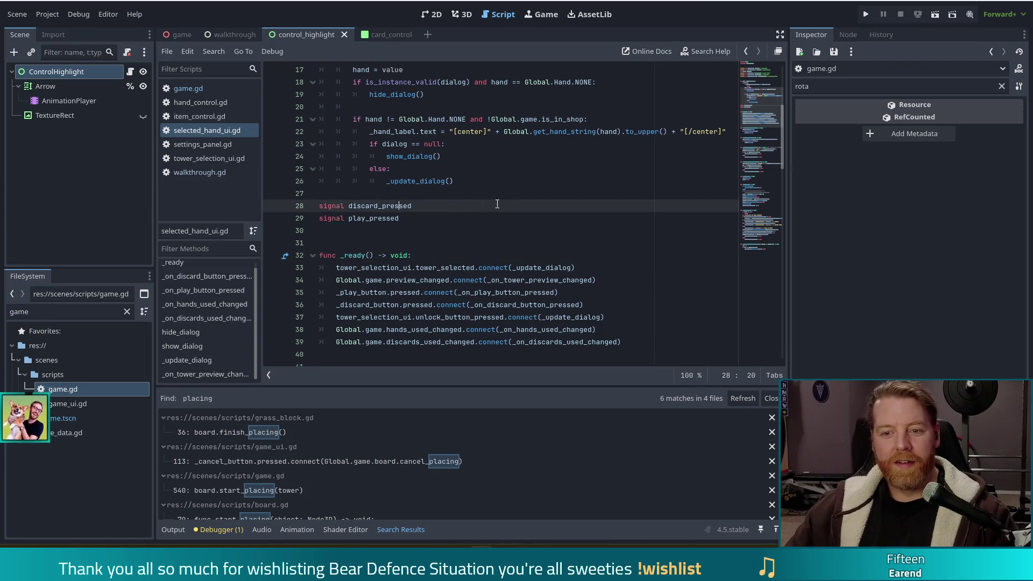
click(199, 173)
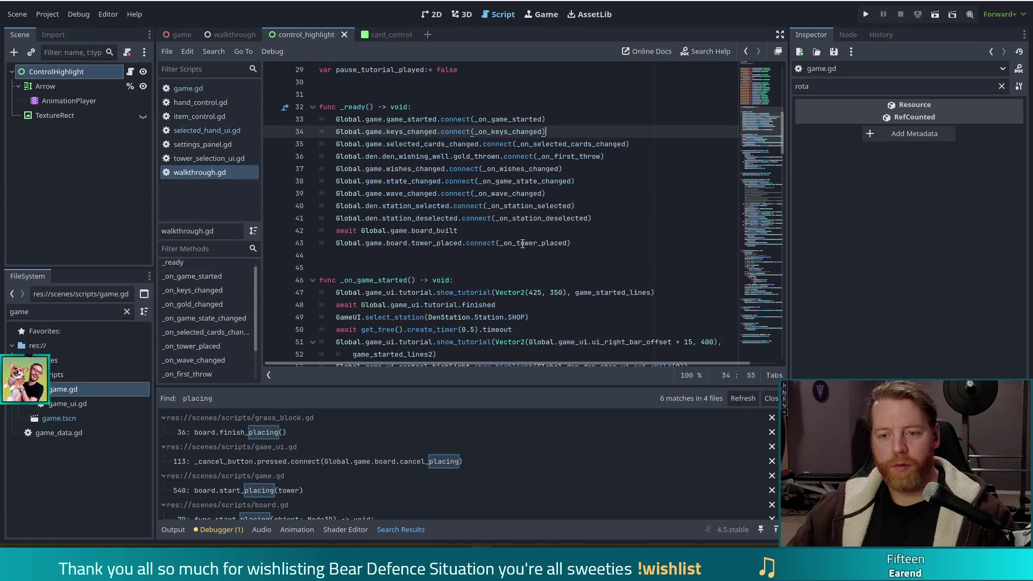
- Add 'Global.game._selected_hand_ui.play_pressed.connect(_on_play_pressed)' on a new line in _ready
click(518, 218)
click(604, 221)
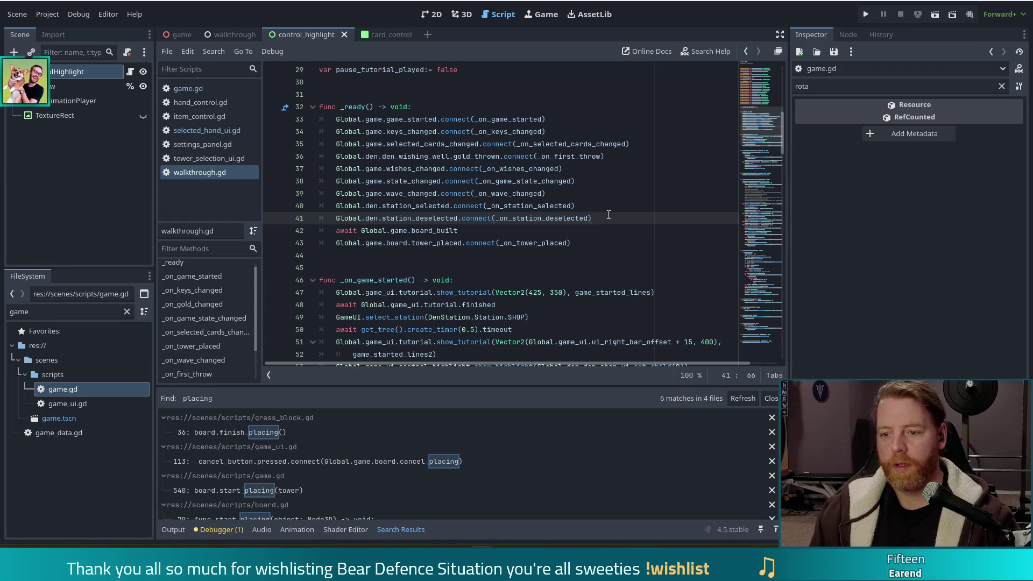
key(Up)
key(Up)
key(Up)
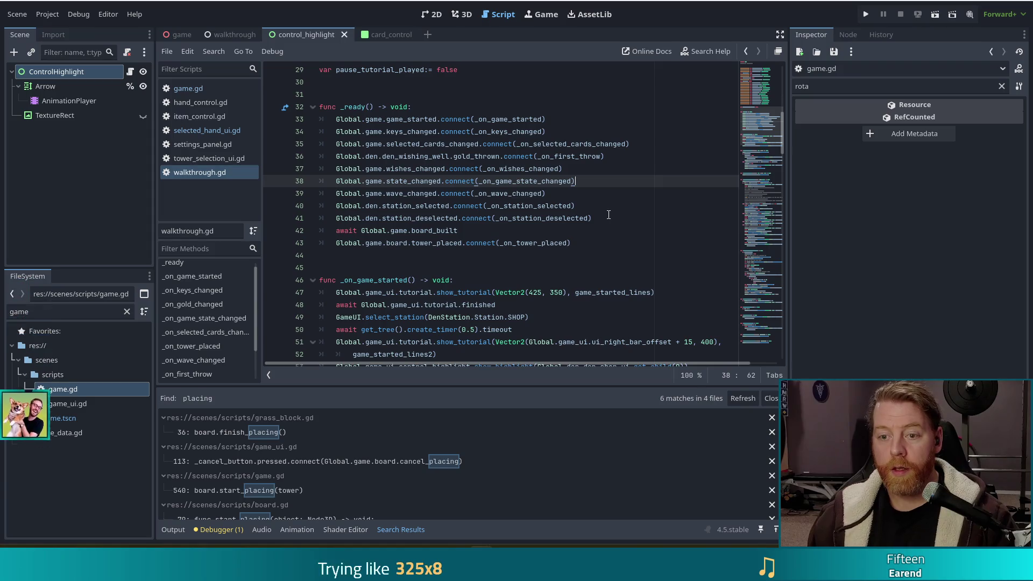
key(Up)
key(Up)
key(Up)
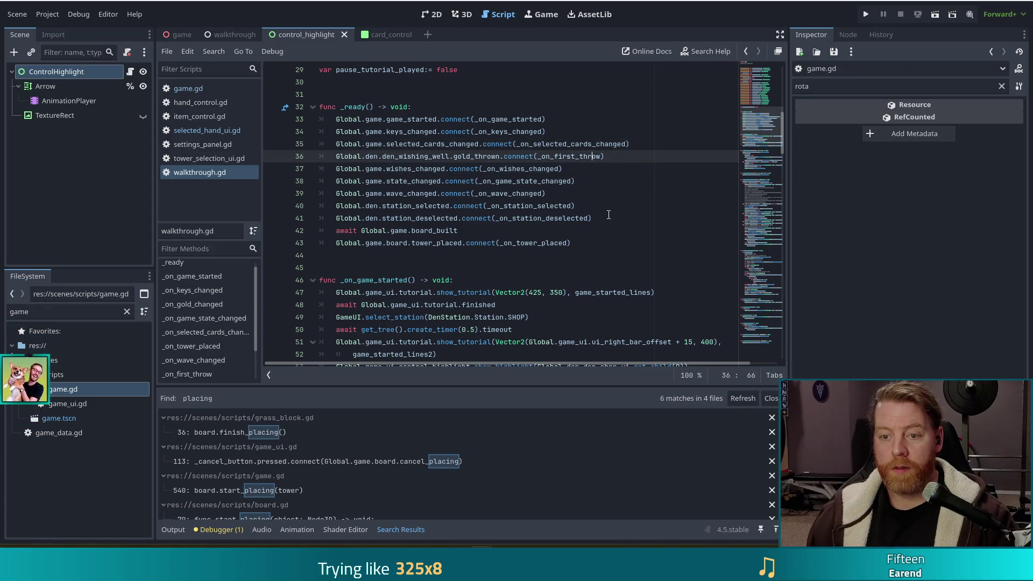
key(Return)
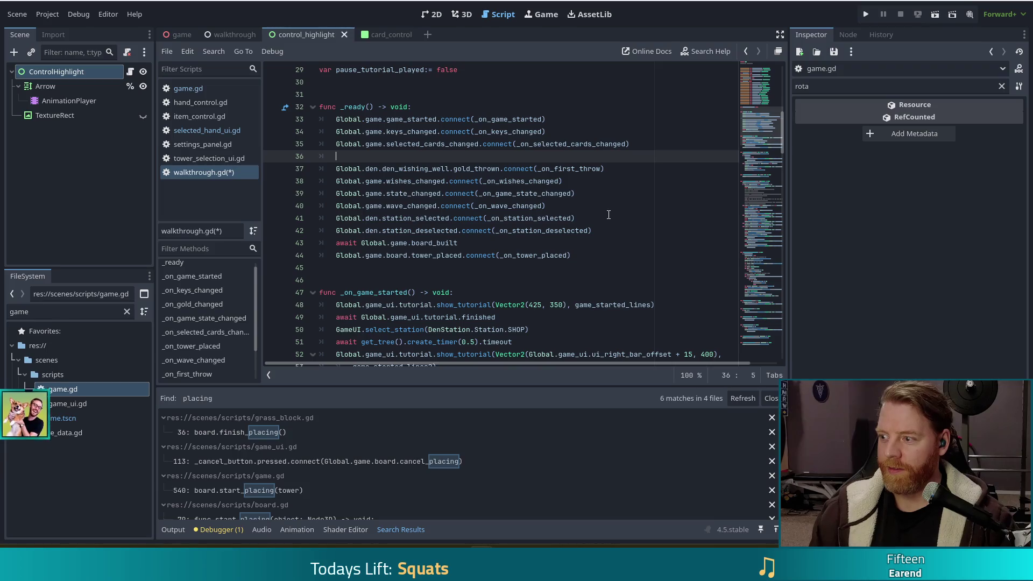
text(Global.game)
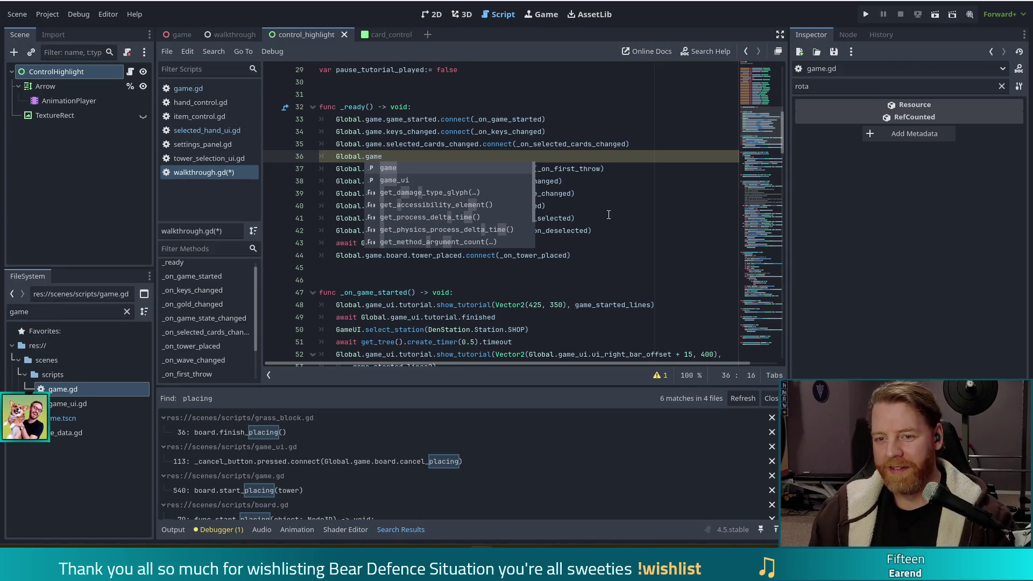
text(.)
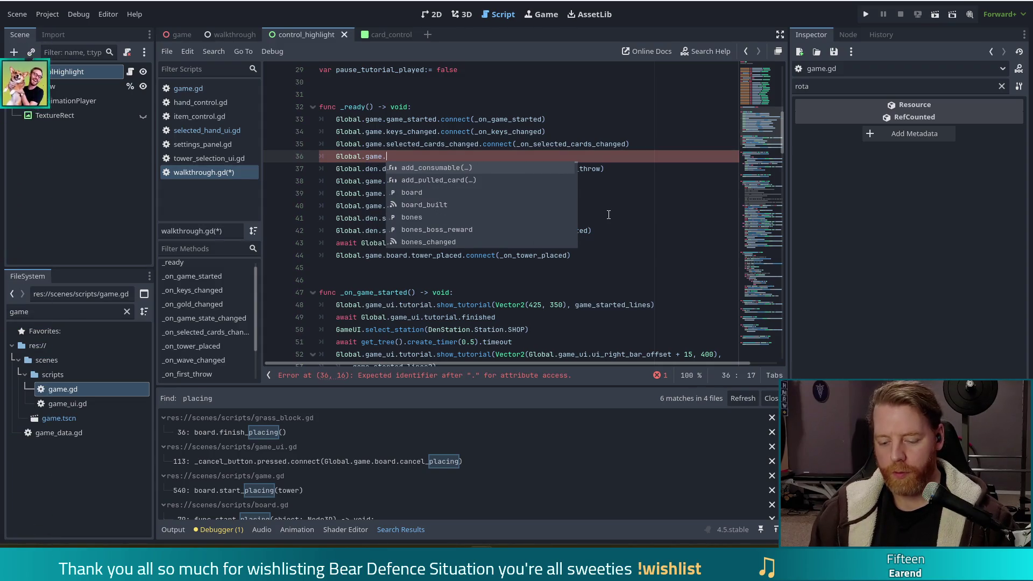
text(sele)
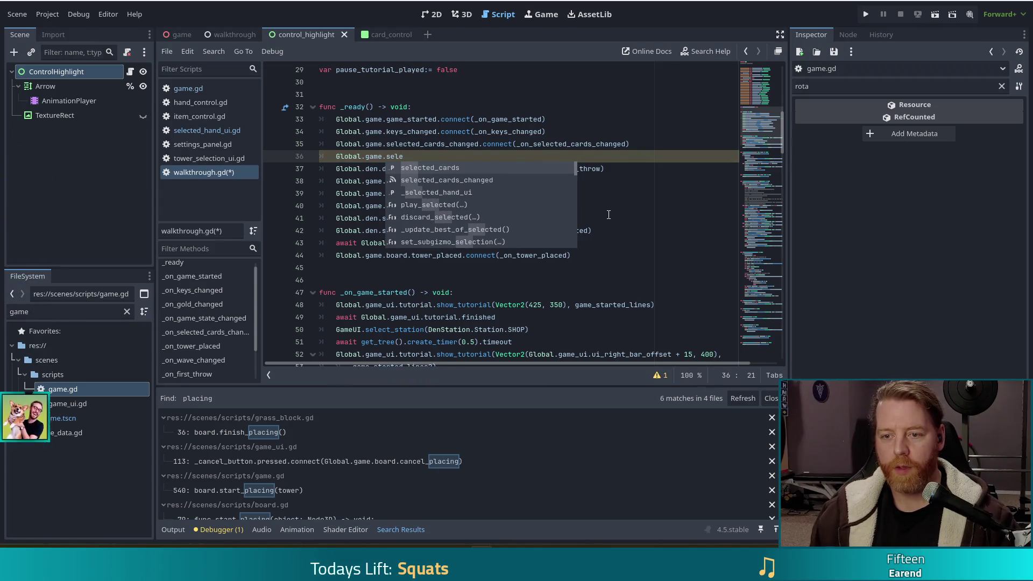
key(Down)
key(Down)
key(Return)
text(play_pressed.con)
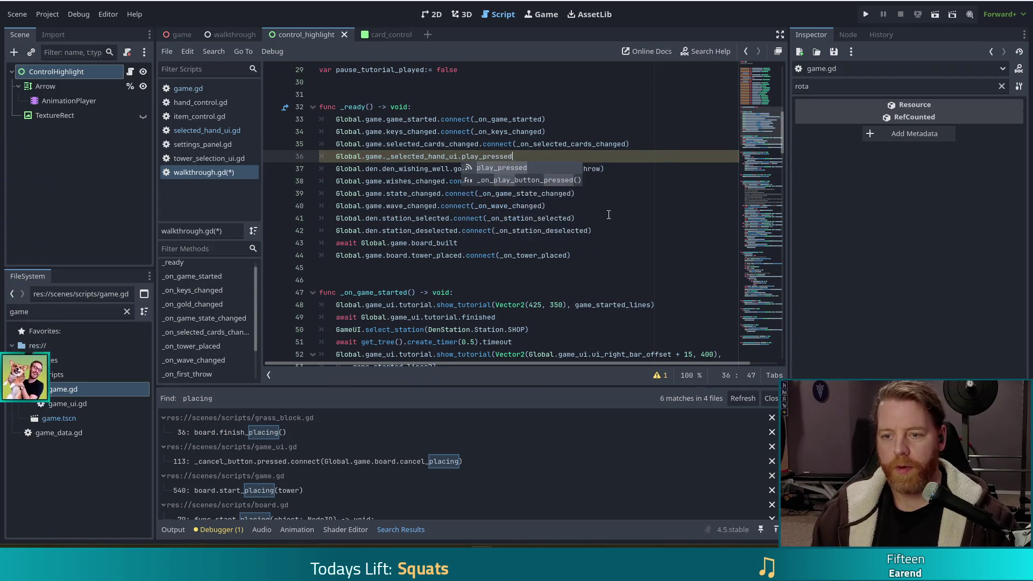
key(Return)
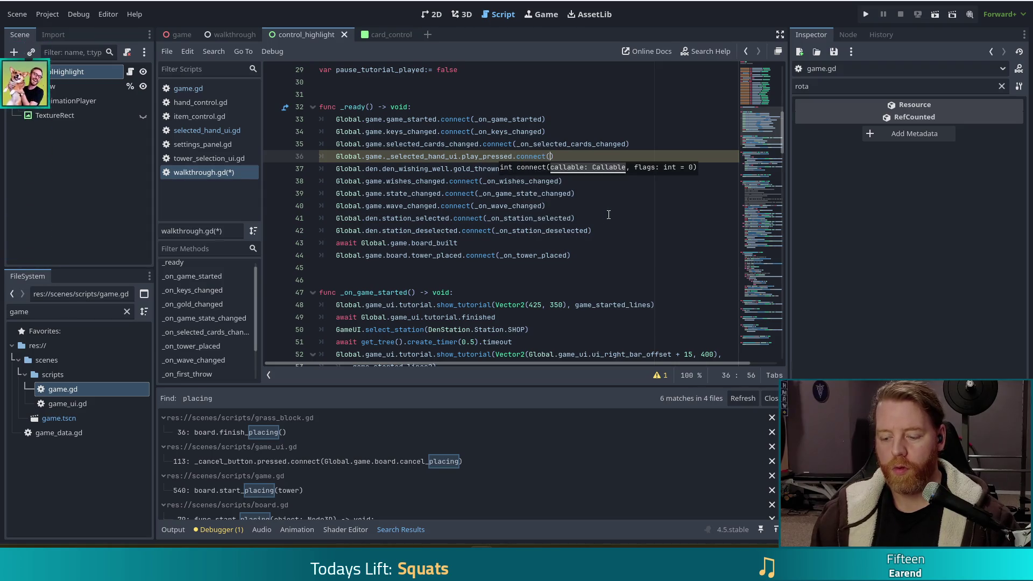
text(_play_pressed)
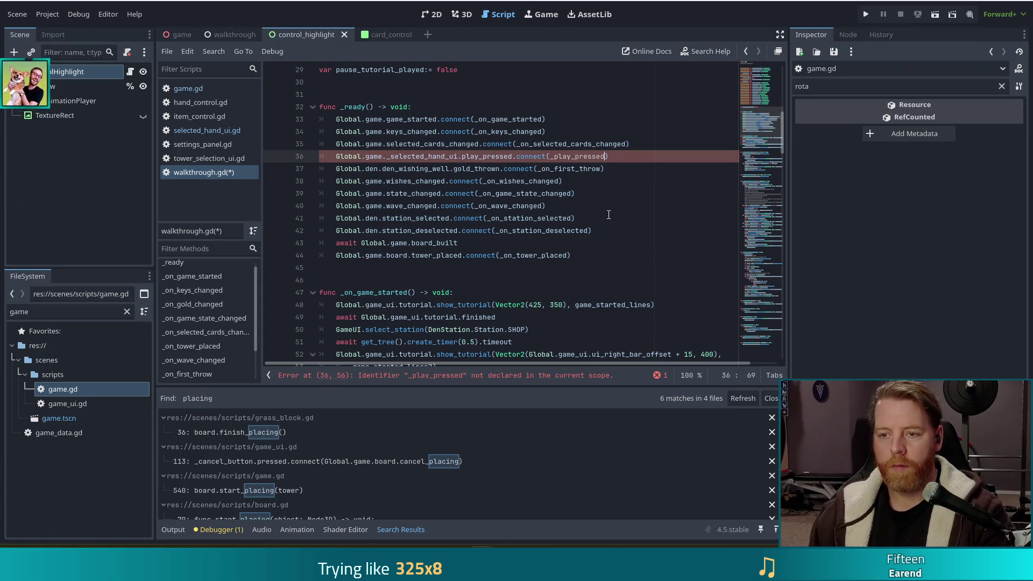
key(ctrl+Left)
text(_on)
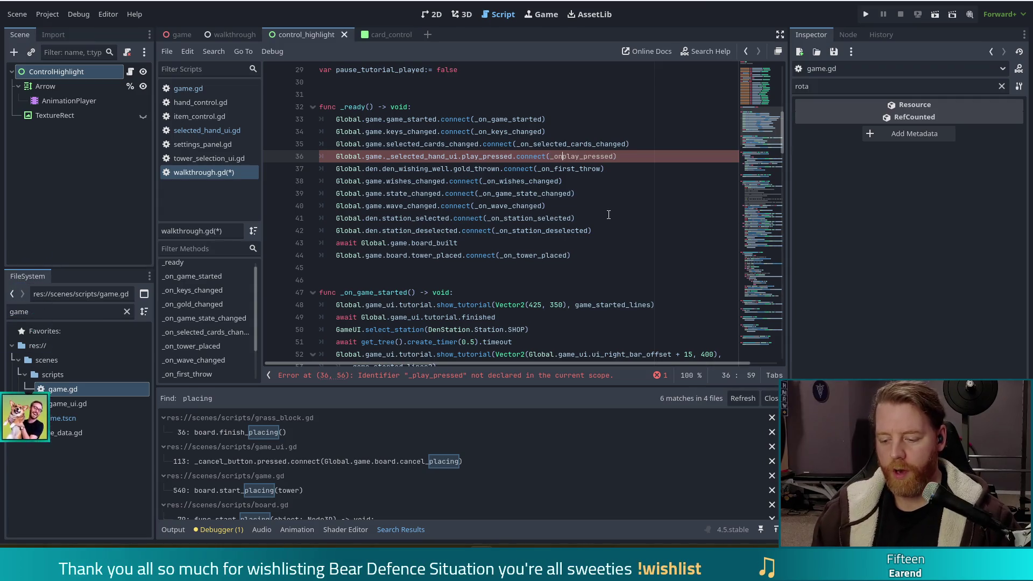
text(_)
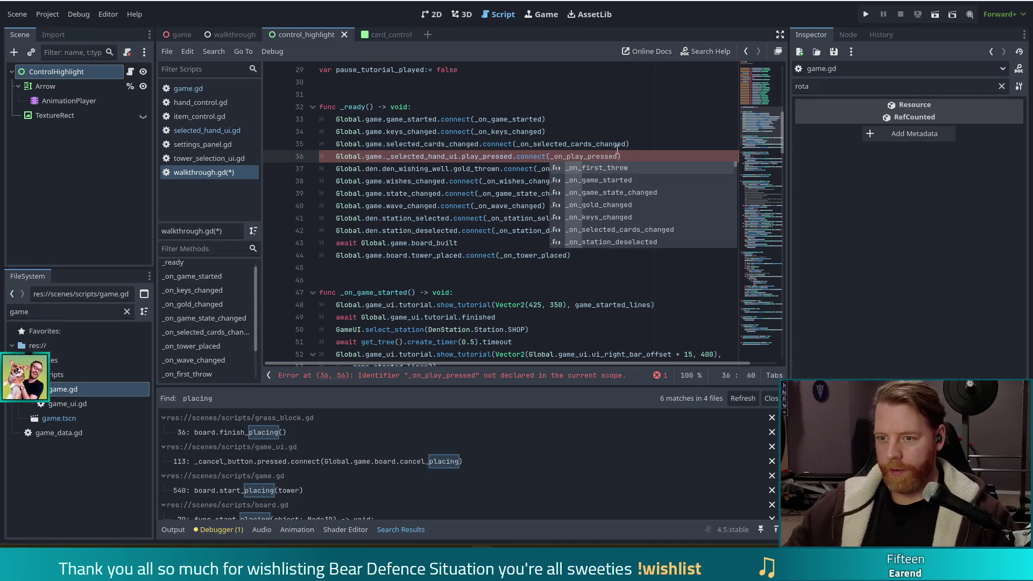
- Move to the end of walkthrough.gd and begin adding blank lines after the last function
click(521, 119)
drag(750, 105, 755, 350)
click(540, 333)
key(Down)
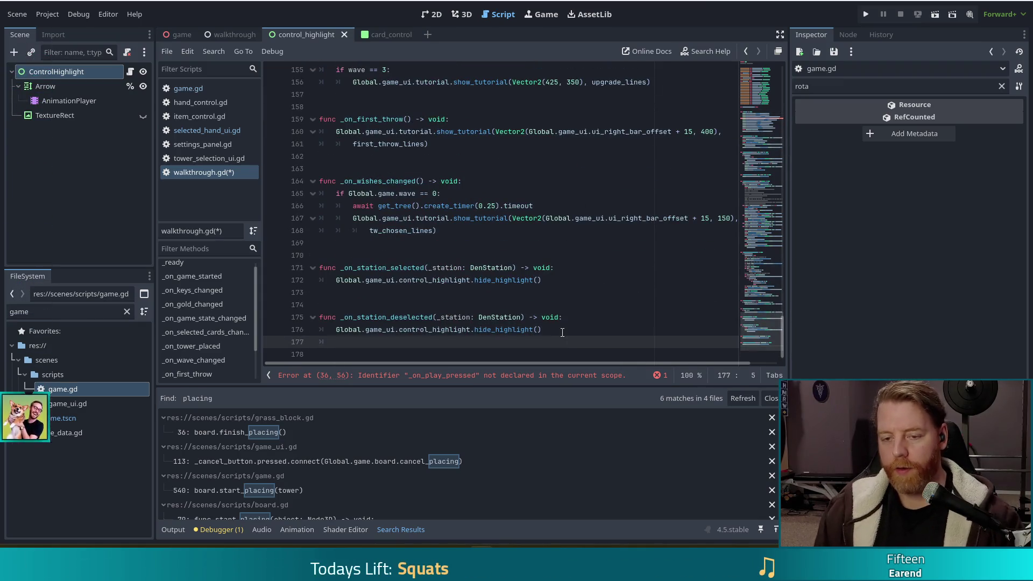
- Write 'func _on_play_pressed() -> void:' at the file's end and start its indented body line
key(Return)
key(Return)
text(func)
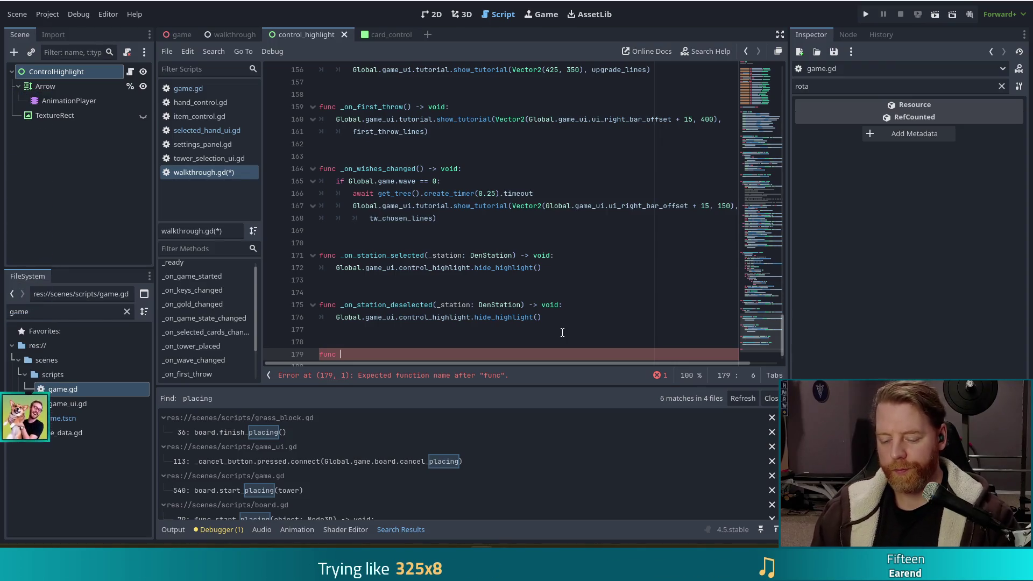
text(_on)
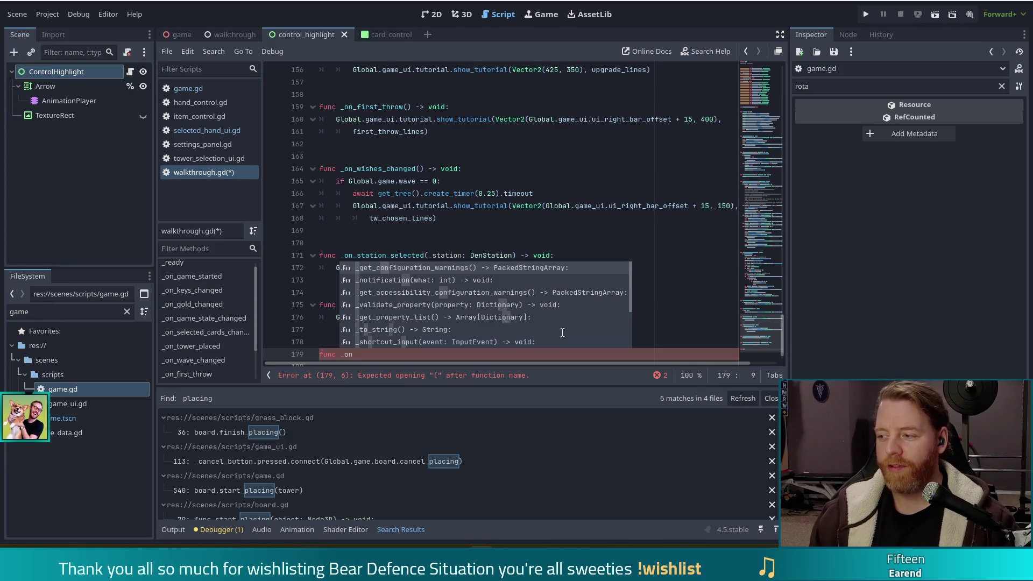
key(Escape)
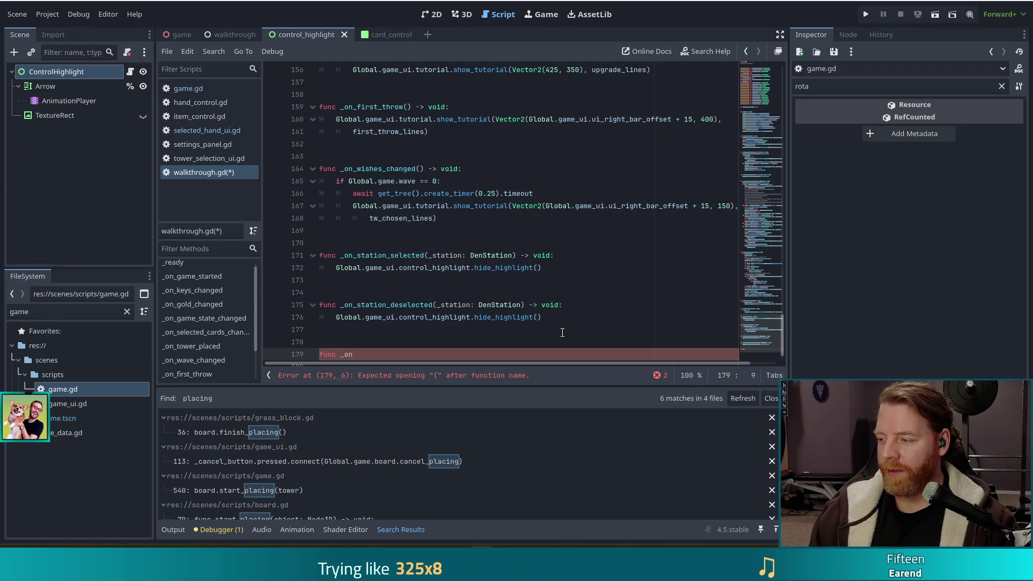
text(_)
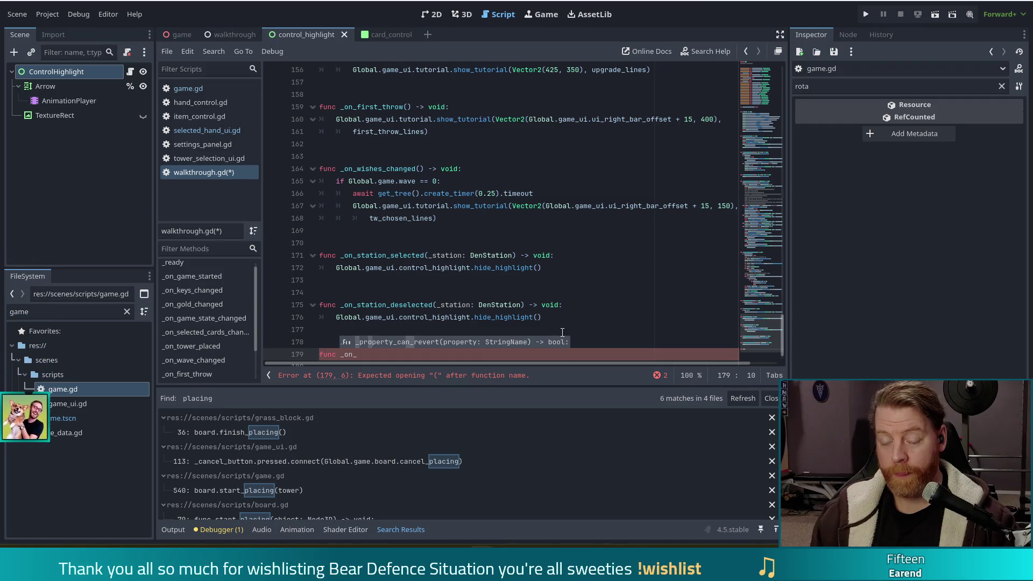
text(pla)
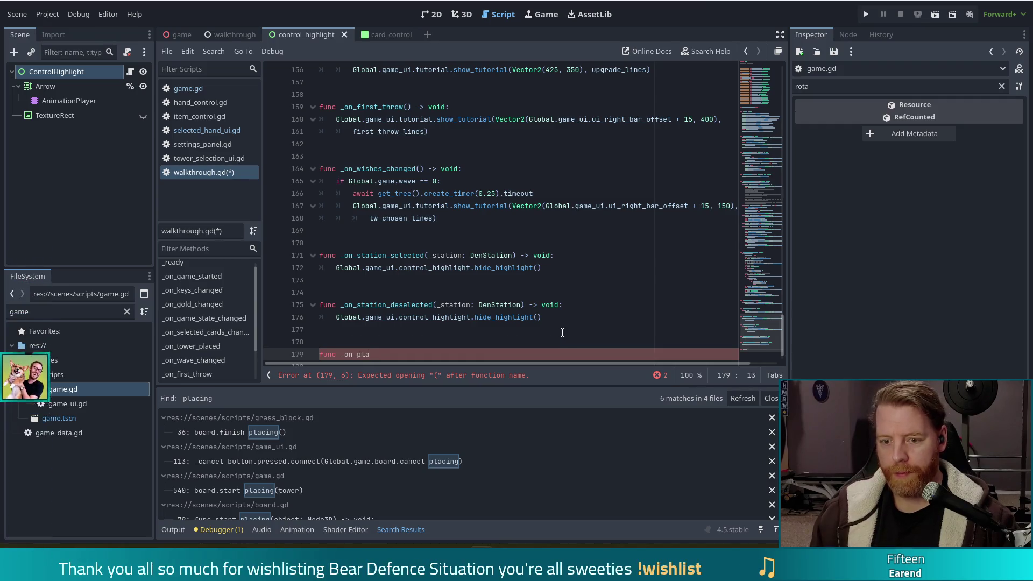
text(y_pressed()
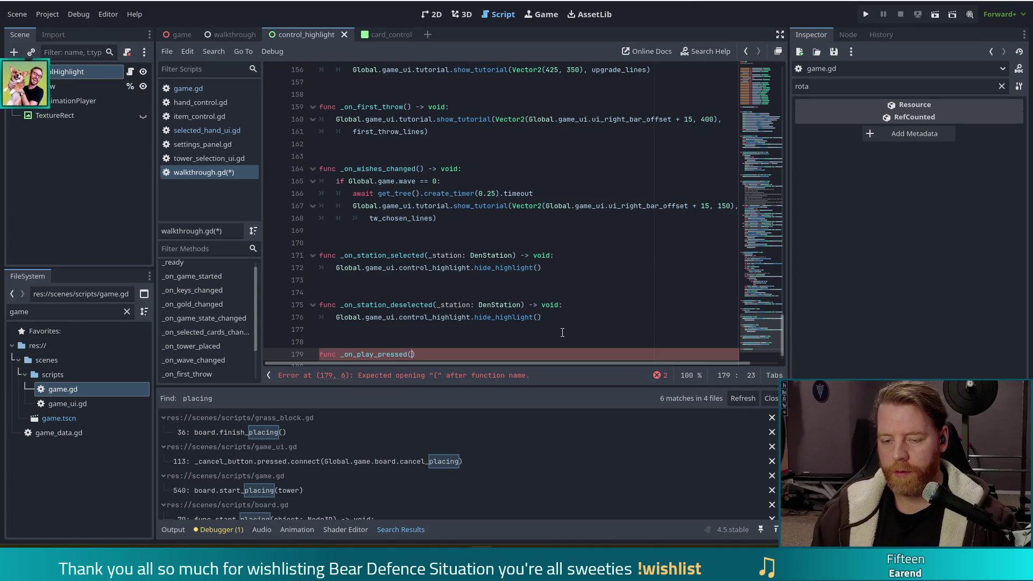
text() -> void)
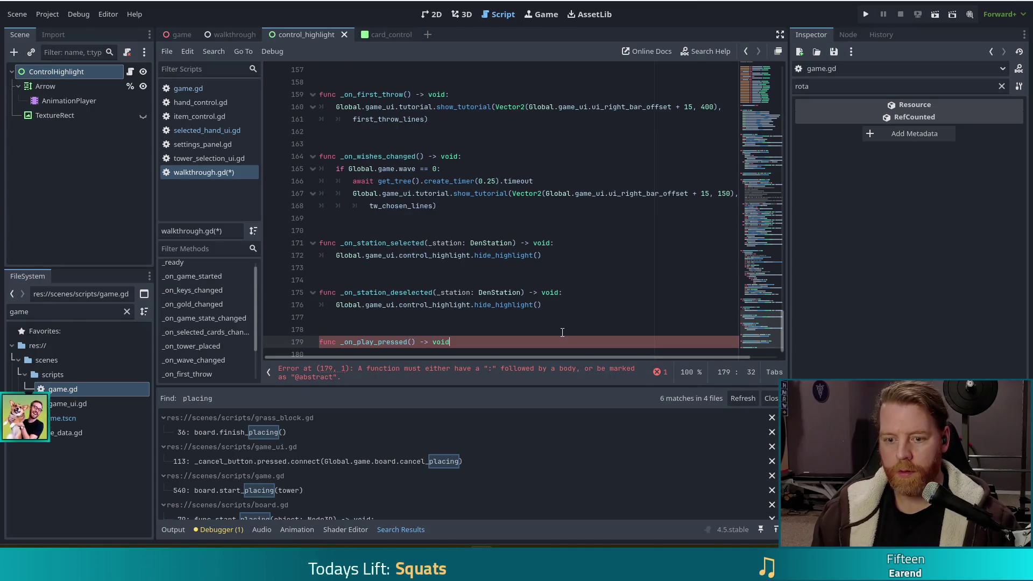
key(Escape)
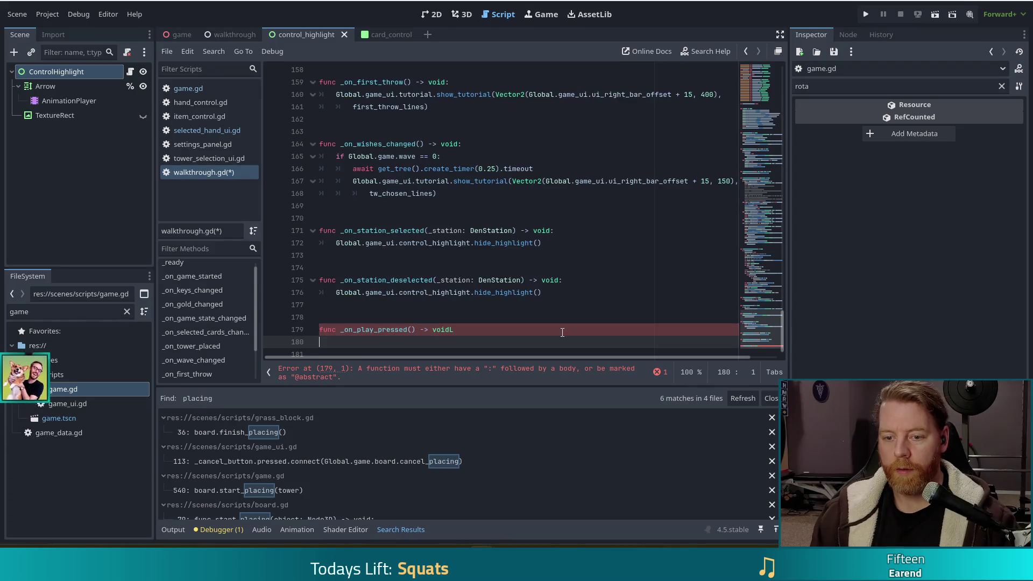
text(L:)
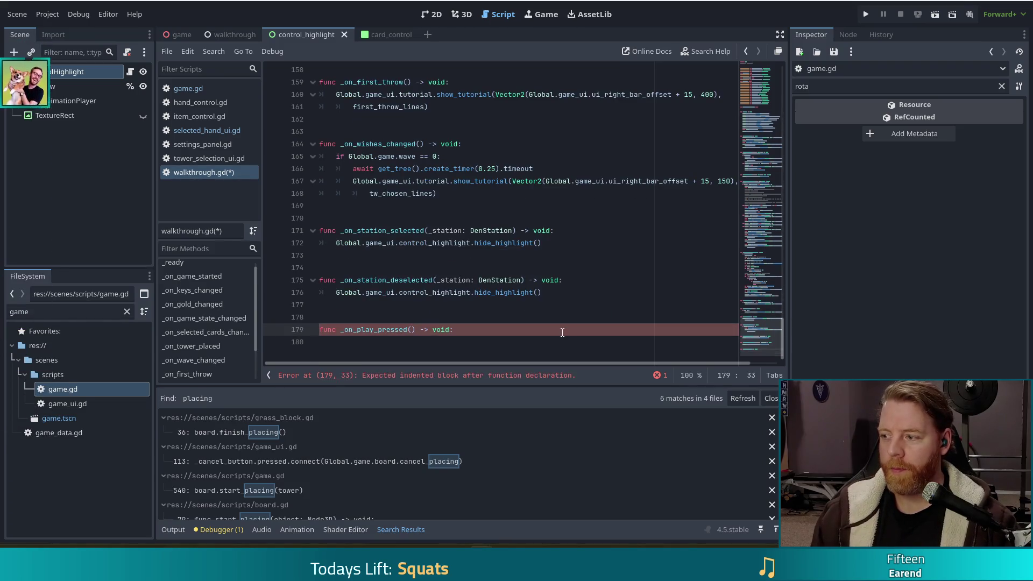
key(Return)
scroll(458, 292, down, 1)
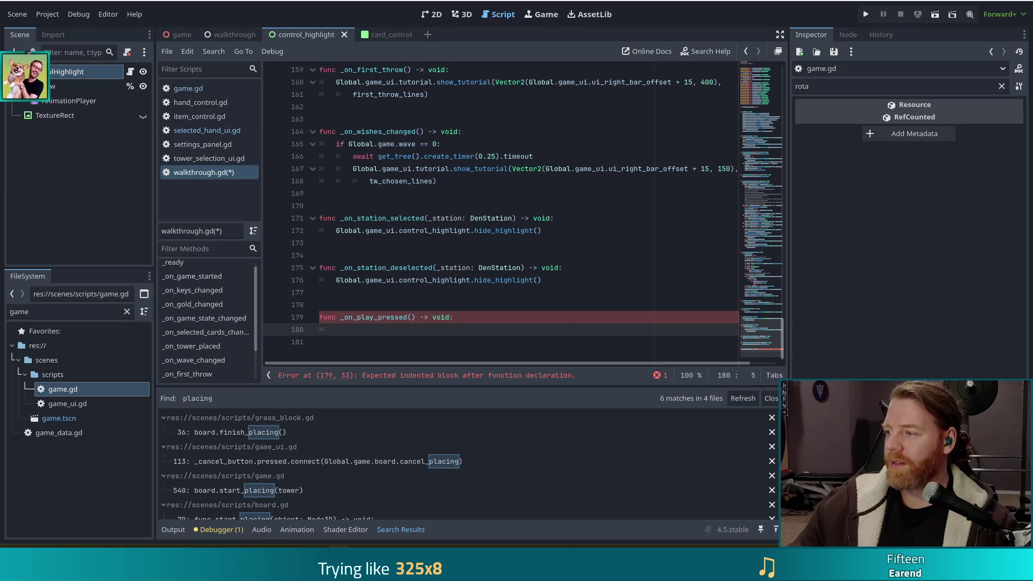
- Switch from Godot to the Chrome window showing the MSN article about Meta
key(alt+Tab)
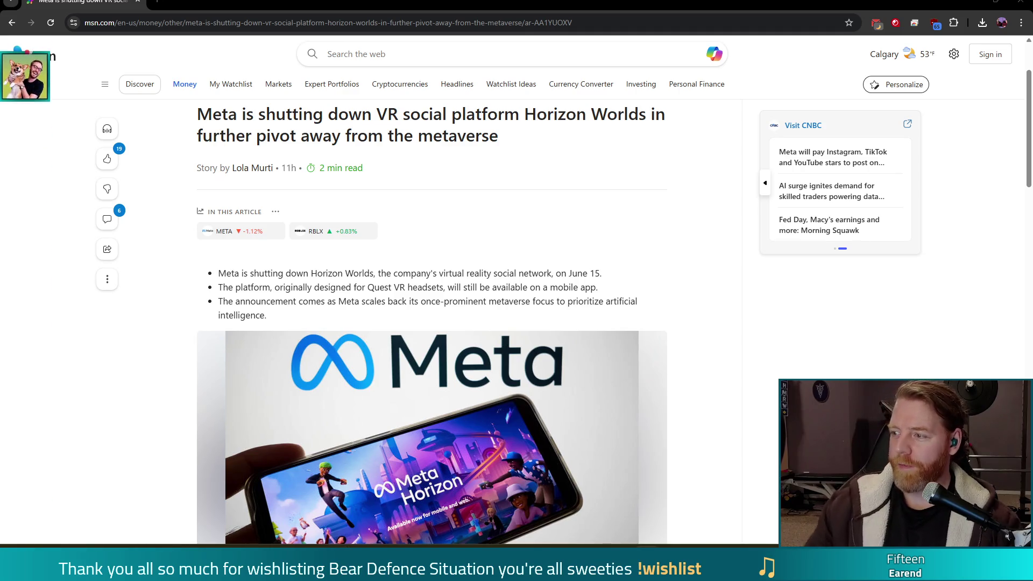
- Minimize the Chrome window to get back to walkthrough.gd in Godot
click(1017, 6)
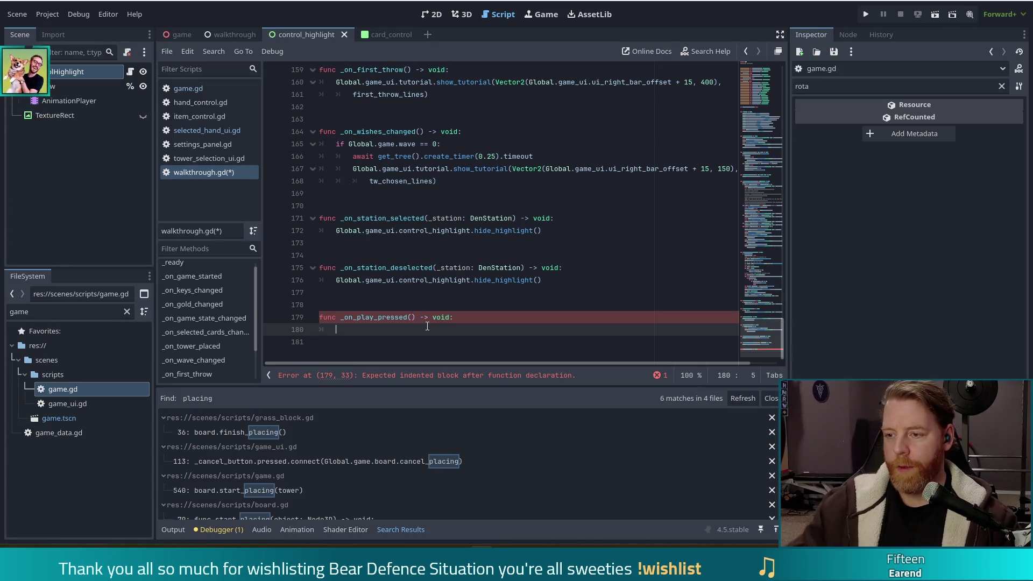
drag(768, 324, 774, 82)
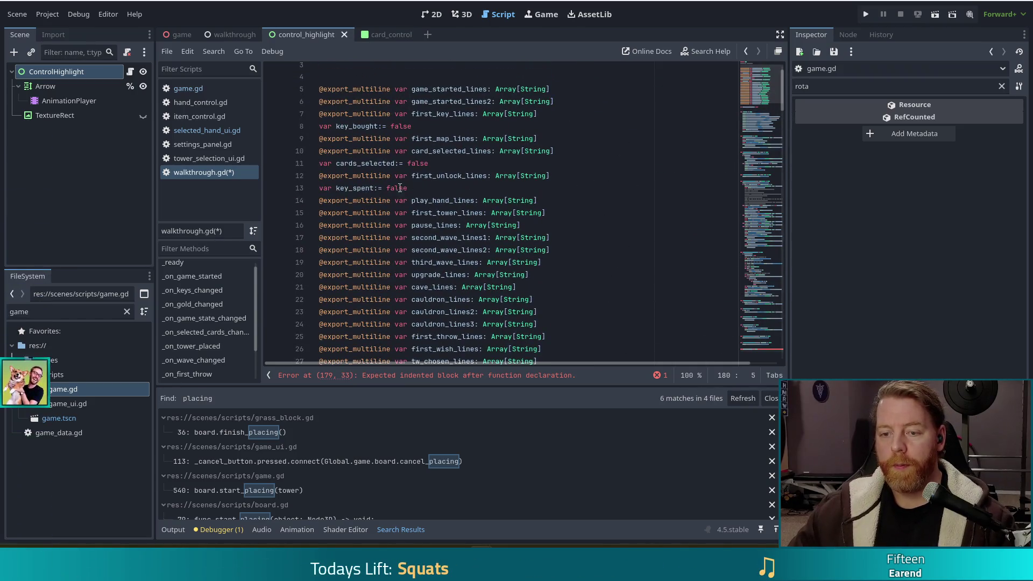
click(444, 200)
click(576, 203)
key(Return)
text(@export_)
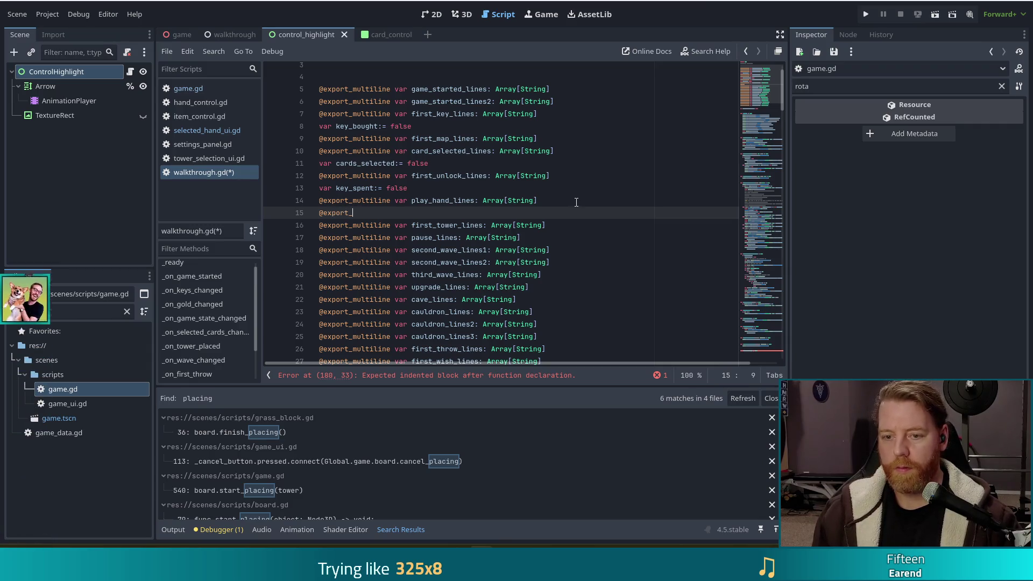
key(BackSpace)
text(_mul)
key(Return)
text(var )
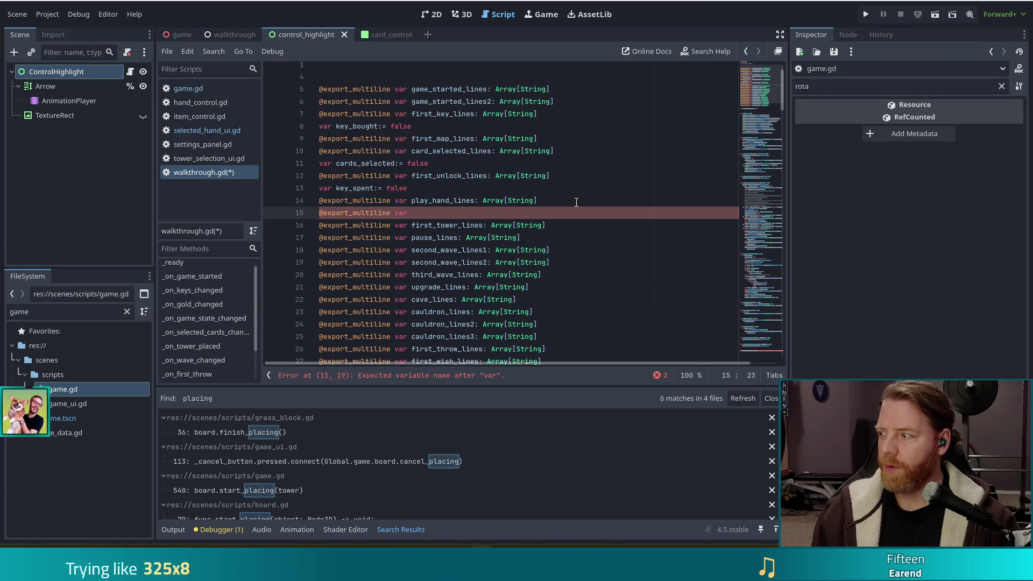
text(high_)
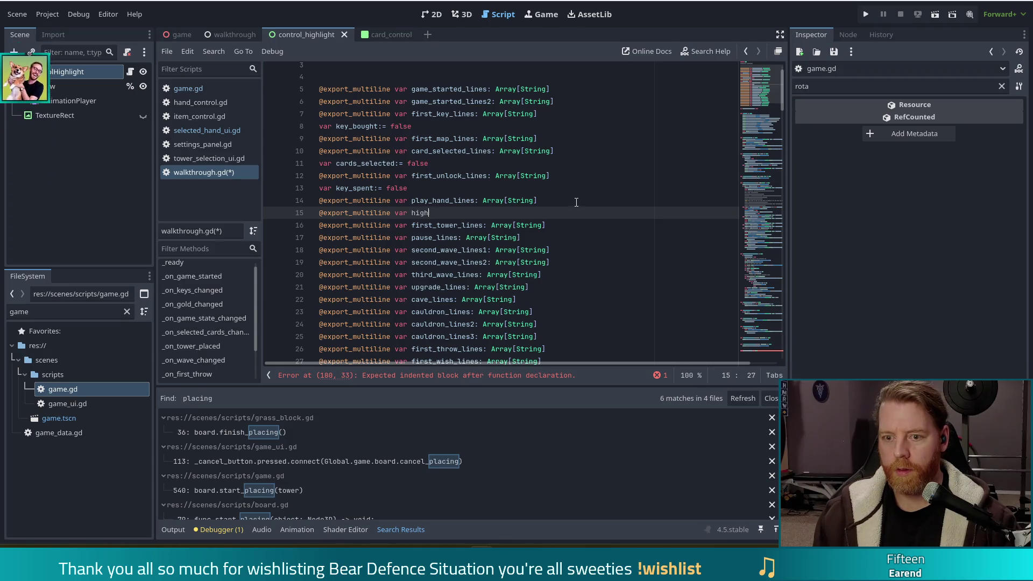
text(ca)
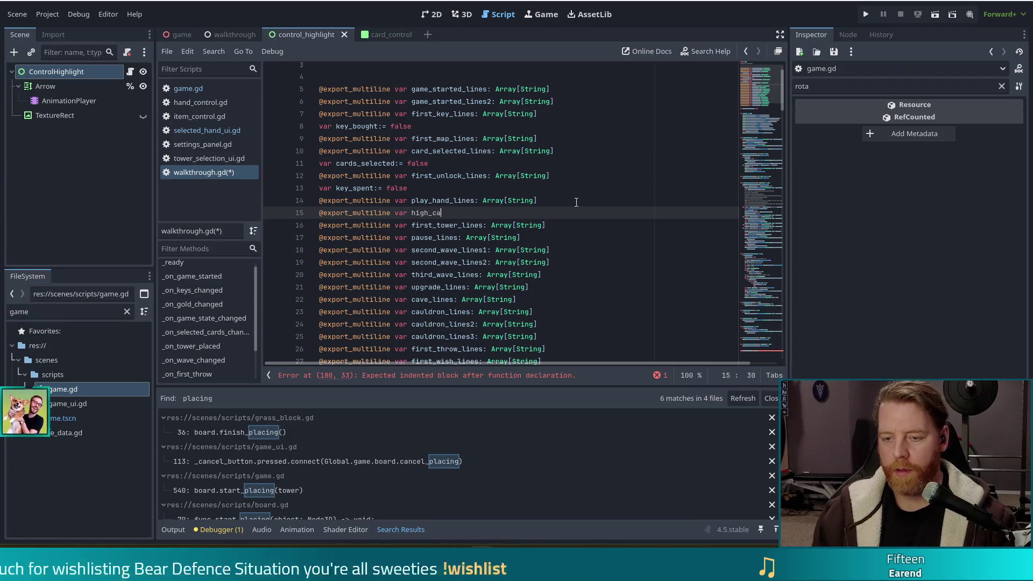
text(rd_warning Arr)
text(ay[String)
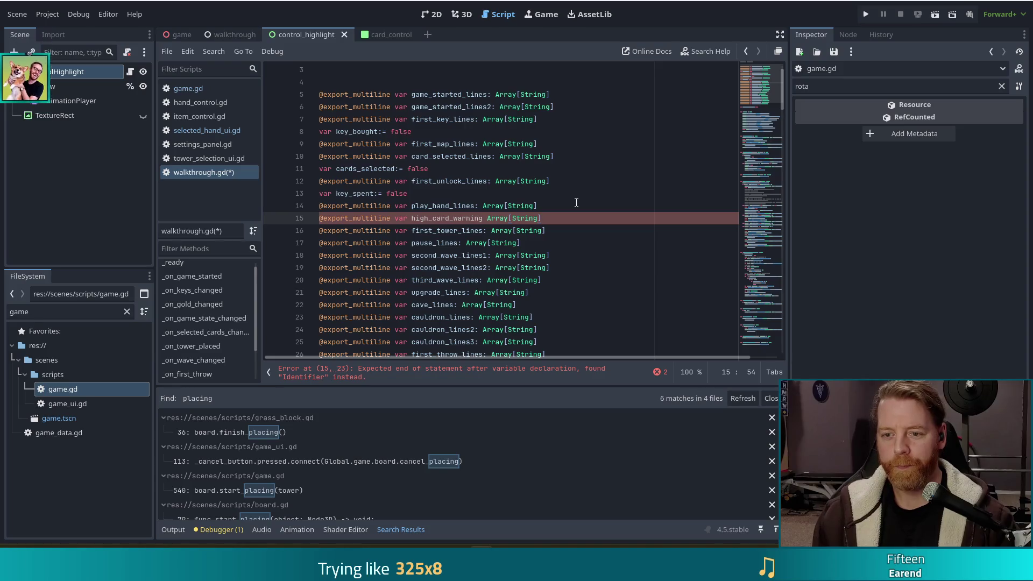
key(ctrl+Left)
key(ctrl+Left)
key(Left)
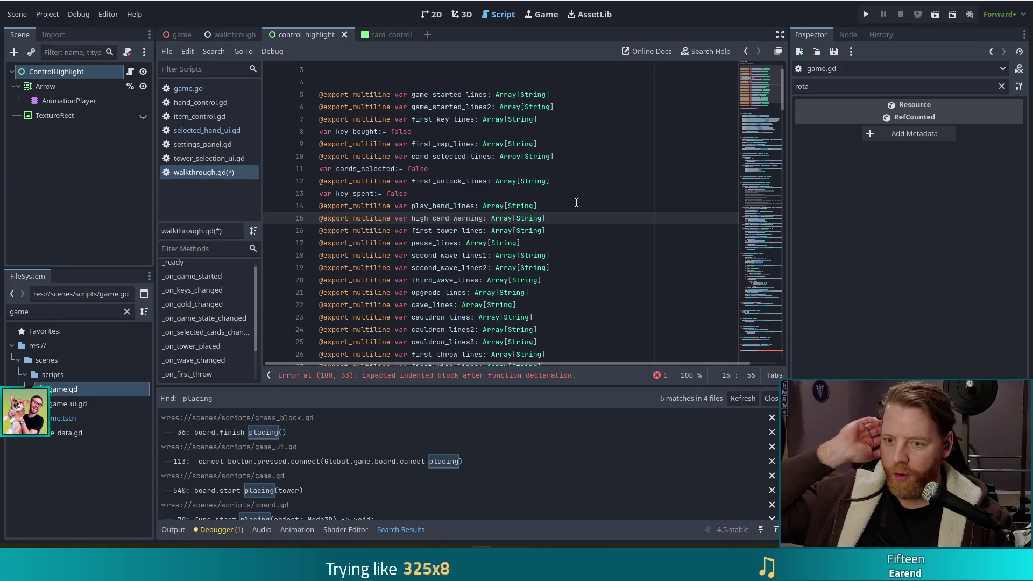
- Add 'var high_card_warning_shown:= false' beneath it and save the script
key(Return)
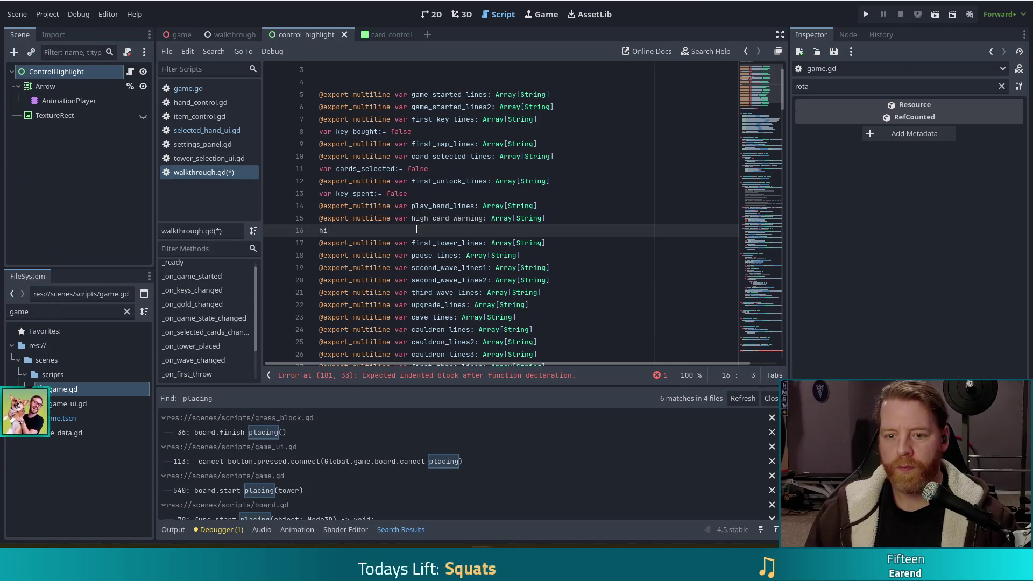
text(hi)
key(BackSpace)
key(BackSpace)
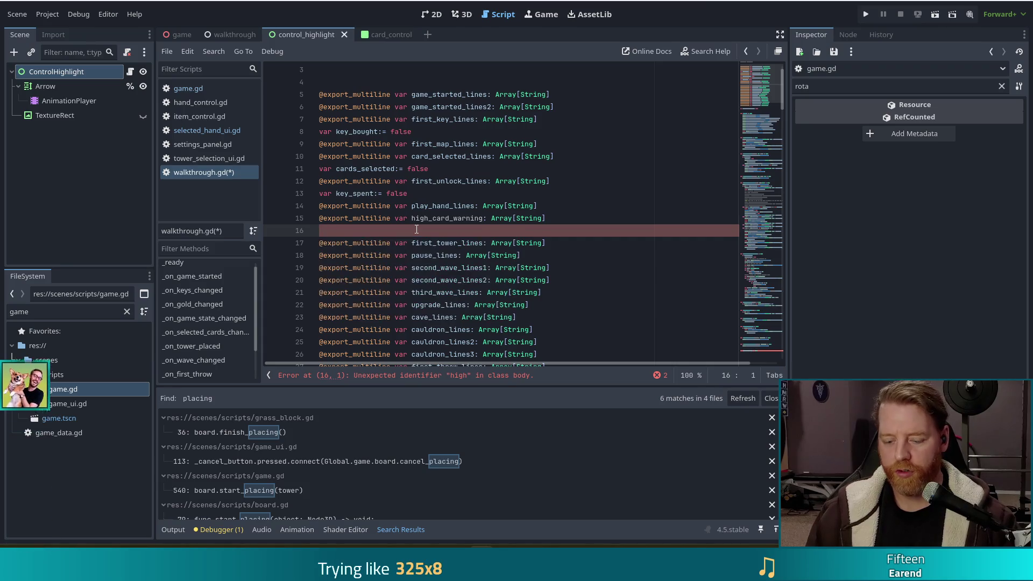
text(var high_ca)
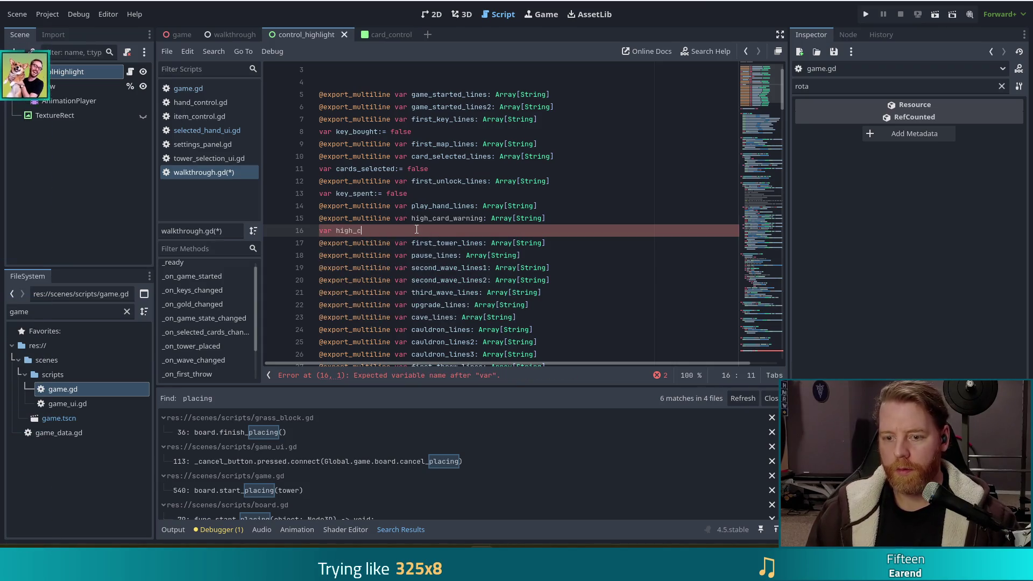
text(rd_warning)
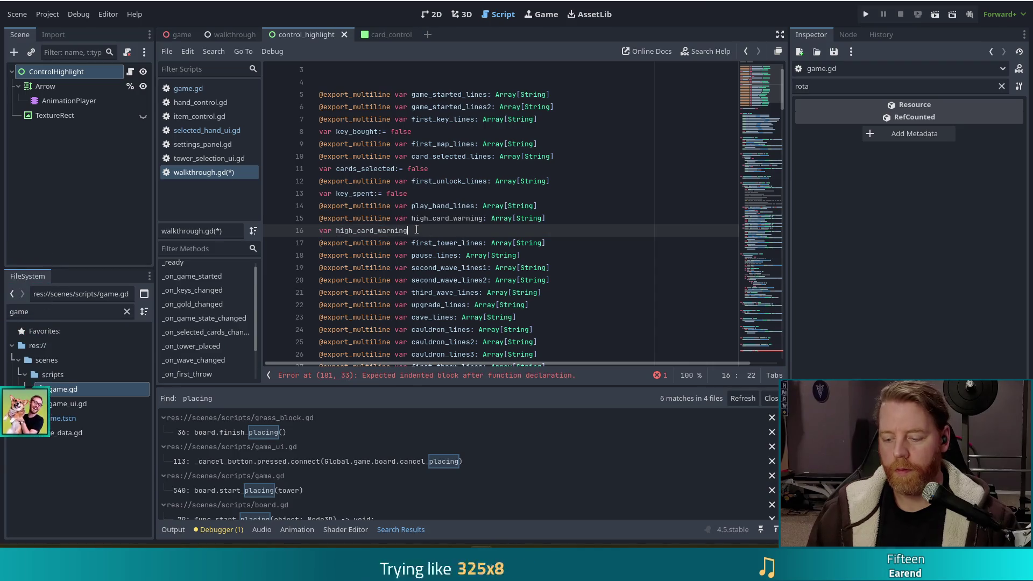
text(_shown:)
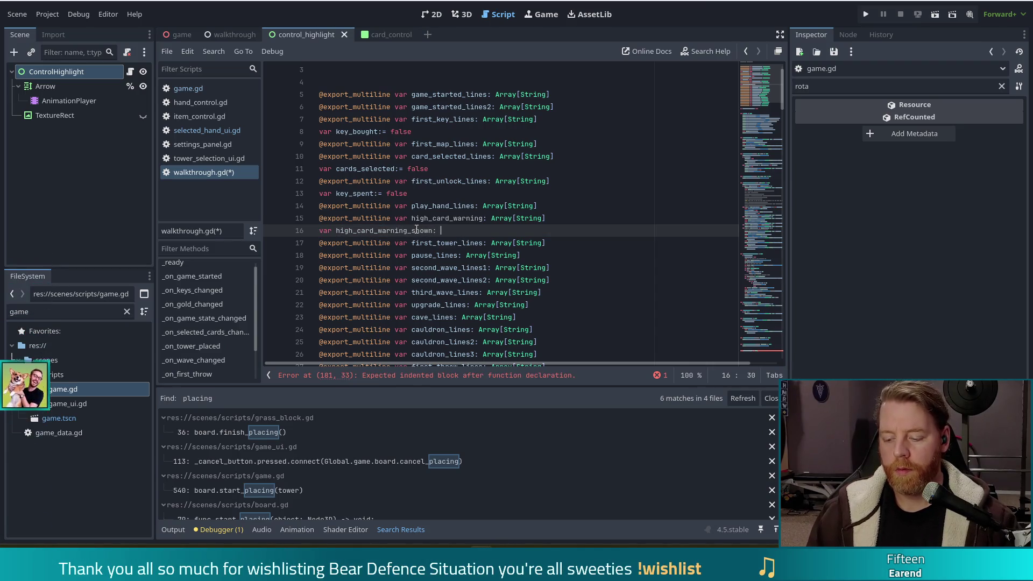
text(= false)
key(ctrl+s)
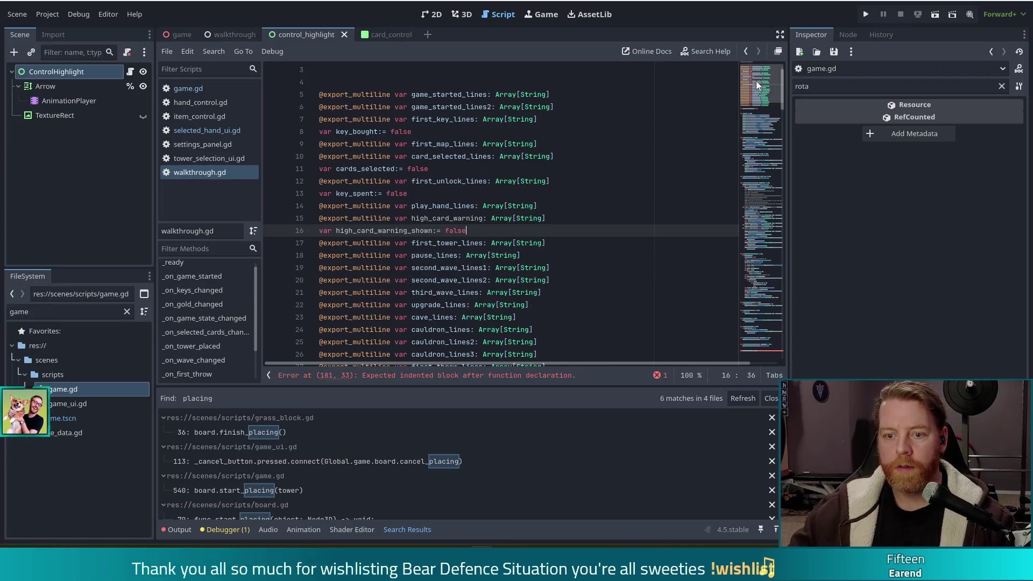
- Begin _on_play_pressed's body with 'if !high_card_warning_shown:' and open its indented block
scroll(433, 317, down, 20)
click(436, 332)
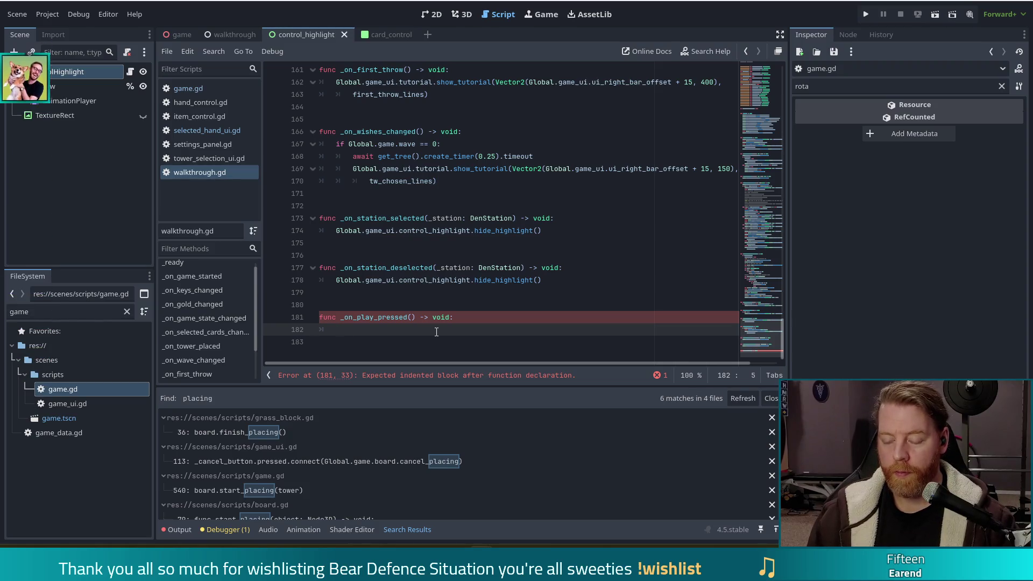
text(if !high_ca)
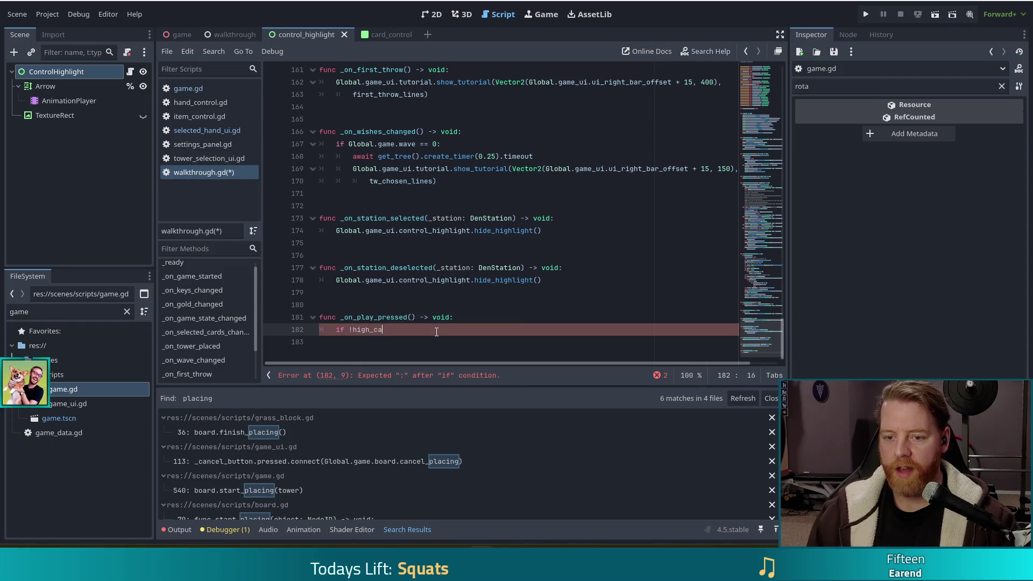
text(r)
key(Return)
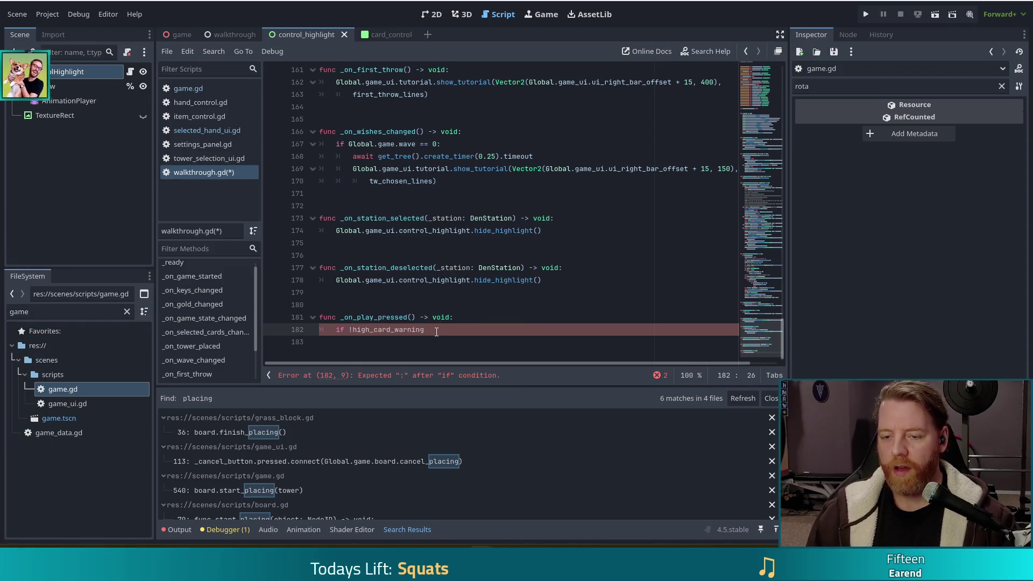
text(_shown)
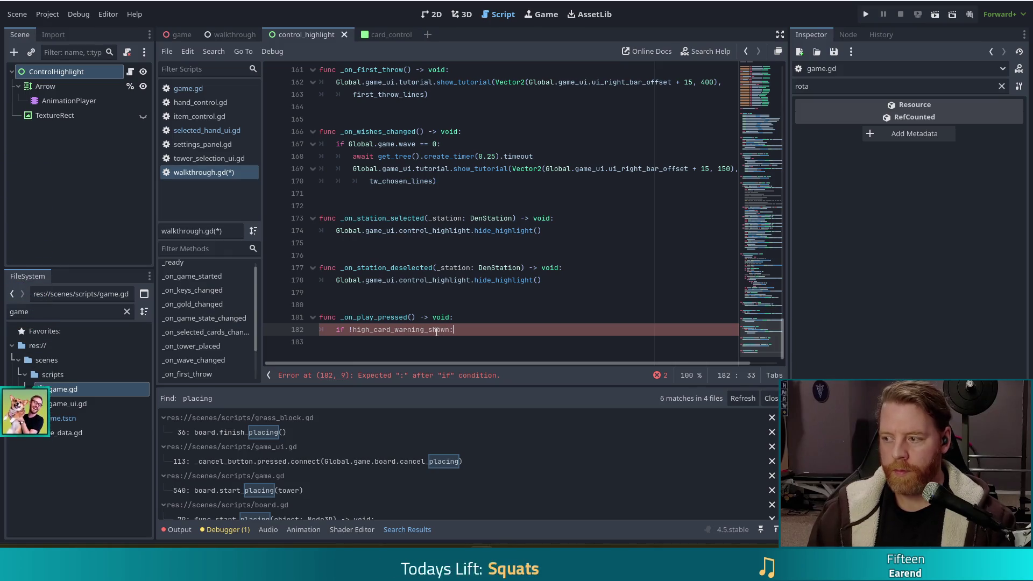
text(:)
key(Return)
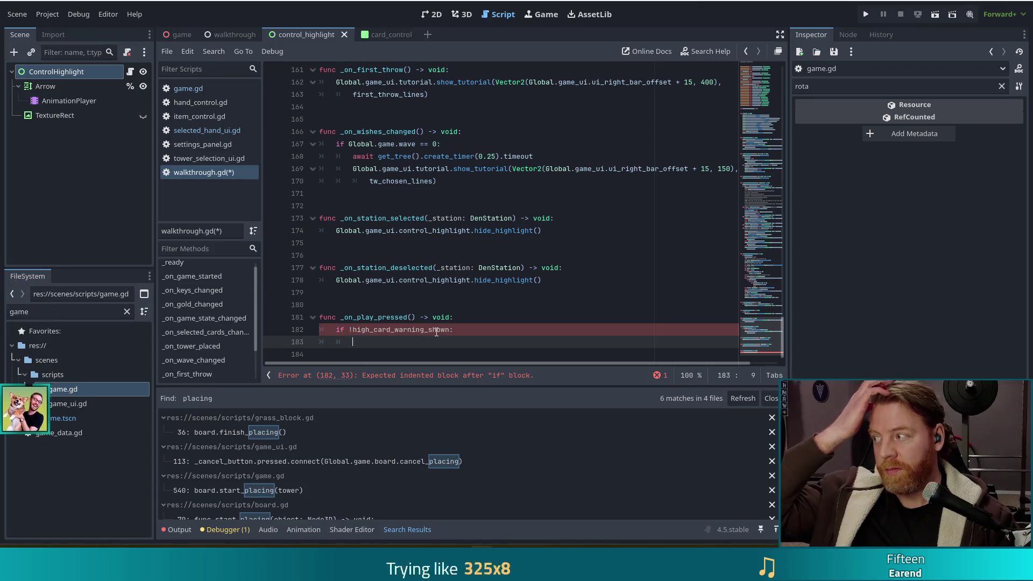
scroll(408, 228, down, 1)
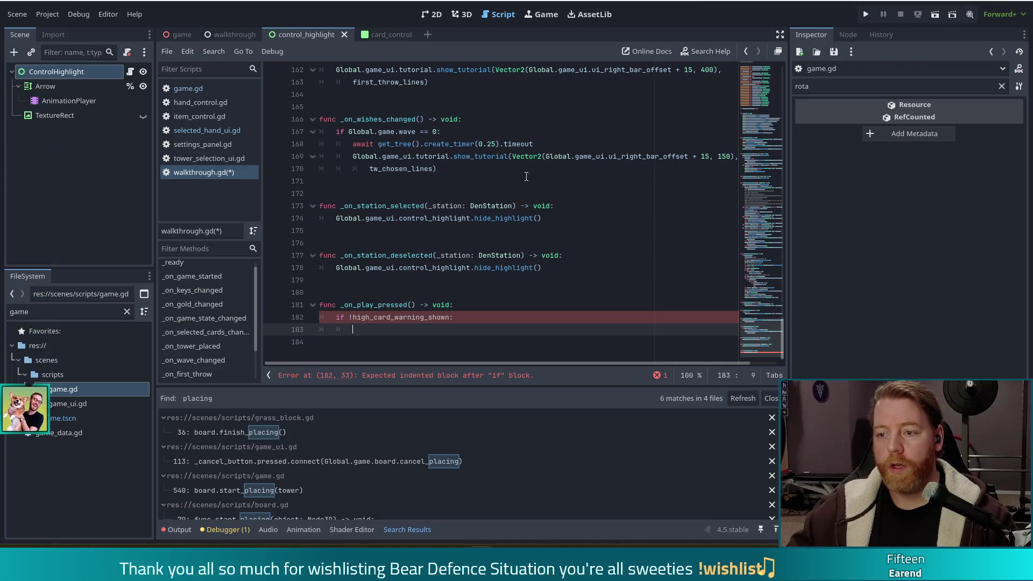
- Paste the show_tutorial call from line 148 under the condition, removing the leftover blank line
scroll(412, 231, up, 3)
scroll(587, 144, up, 4)
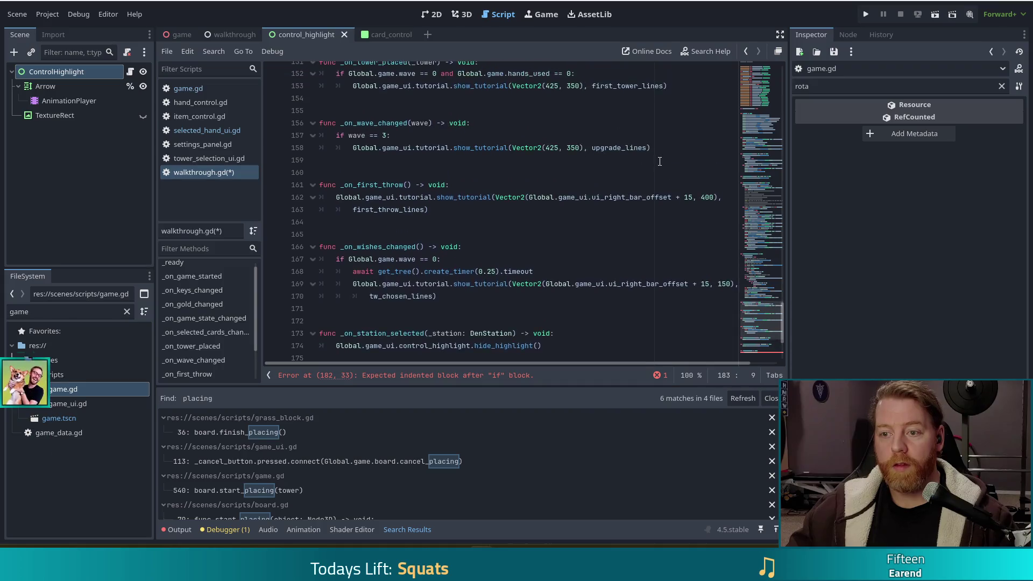
scroll(660, 161, up, 2)
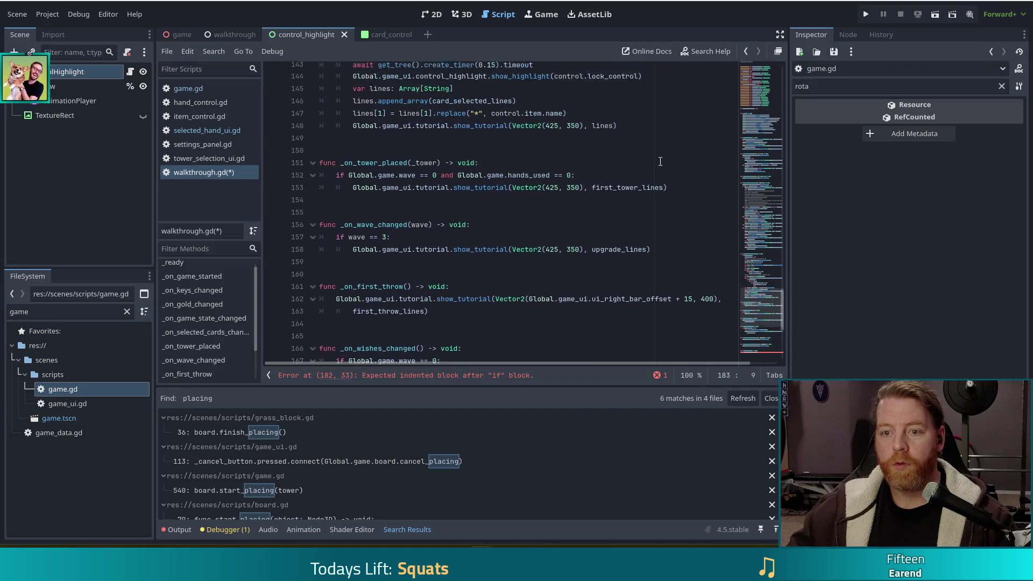
drag(628, 209, 569, 197)
key(ctrl+c)
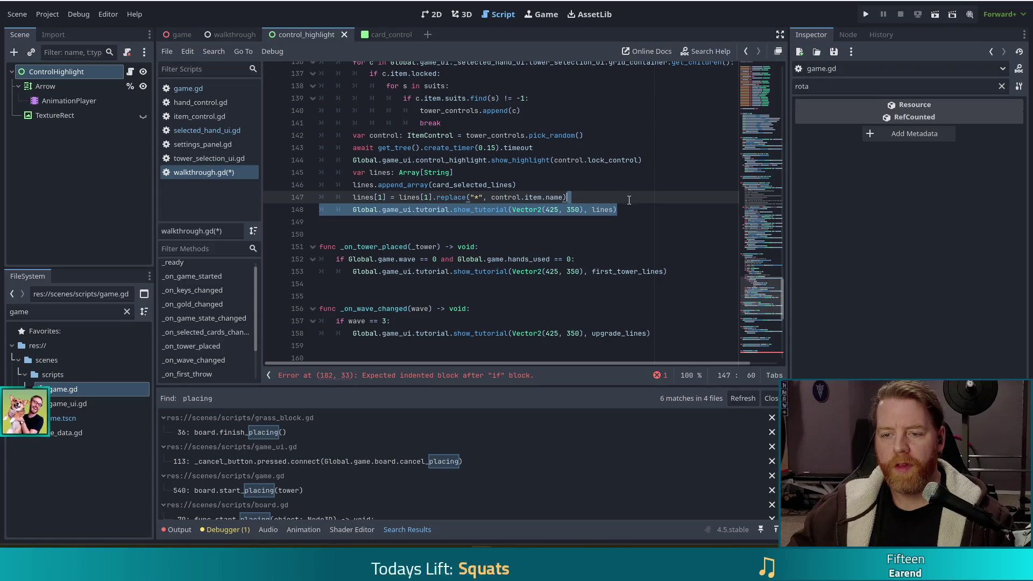
scroll(610, 194, up, 3)
scroll(610, 194, down, 3)
scroll(610, 194, down, 8)
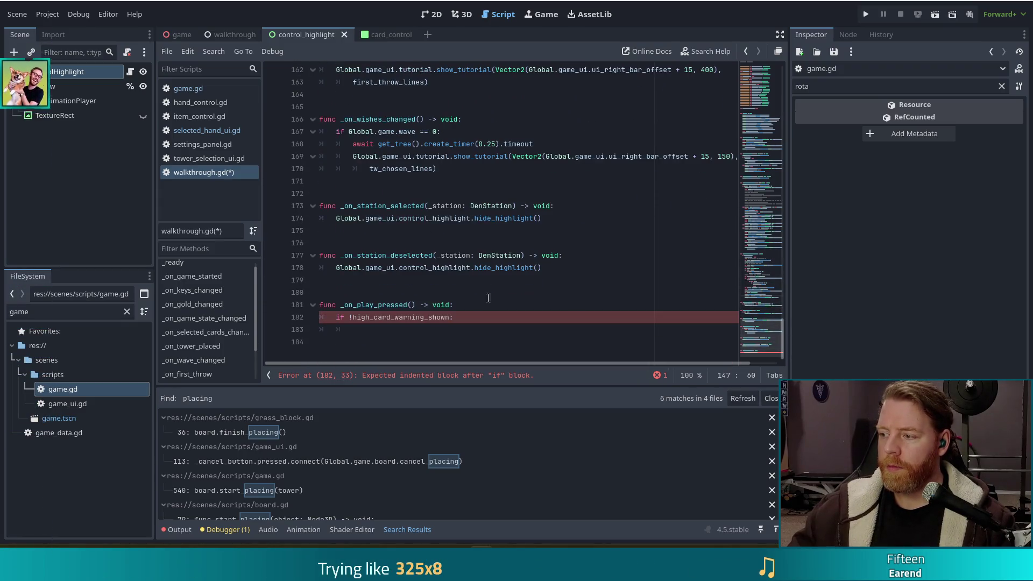
click(432, 332)
key(ctrl+v)
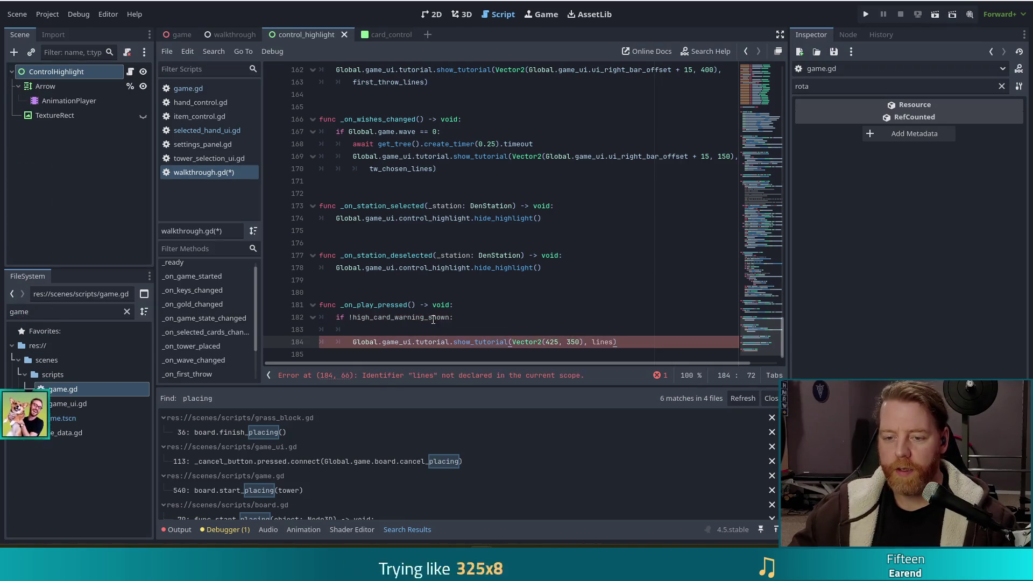
drag(432, 332, 470, 321)
key(Delete)
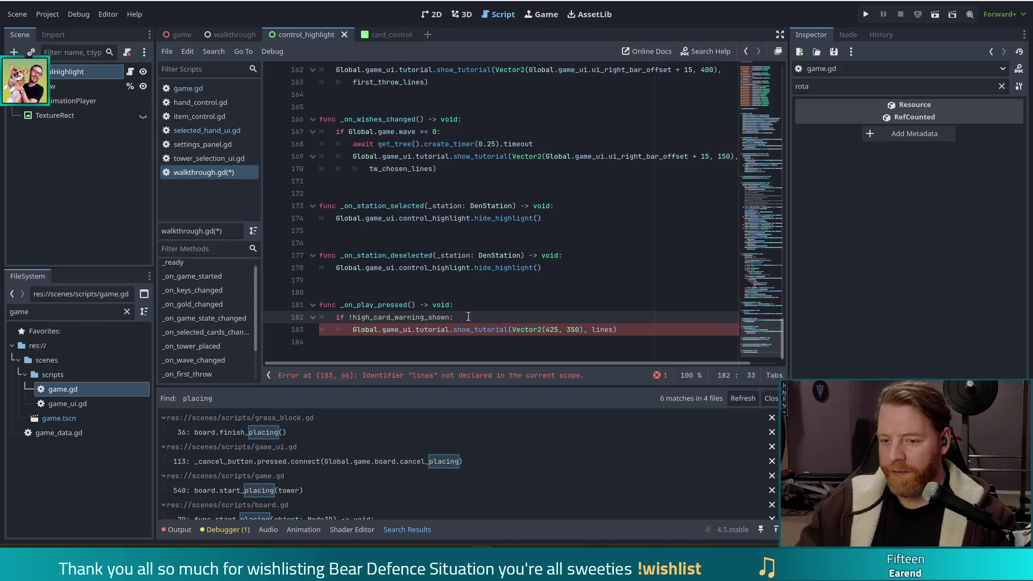
- Replace 'lines' with high_card_warning in the pasted call and save walkthrough.gd
double_click(602, 329)
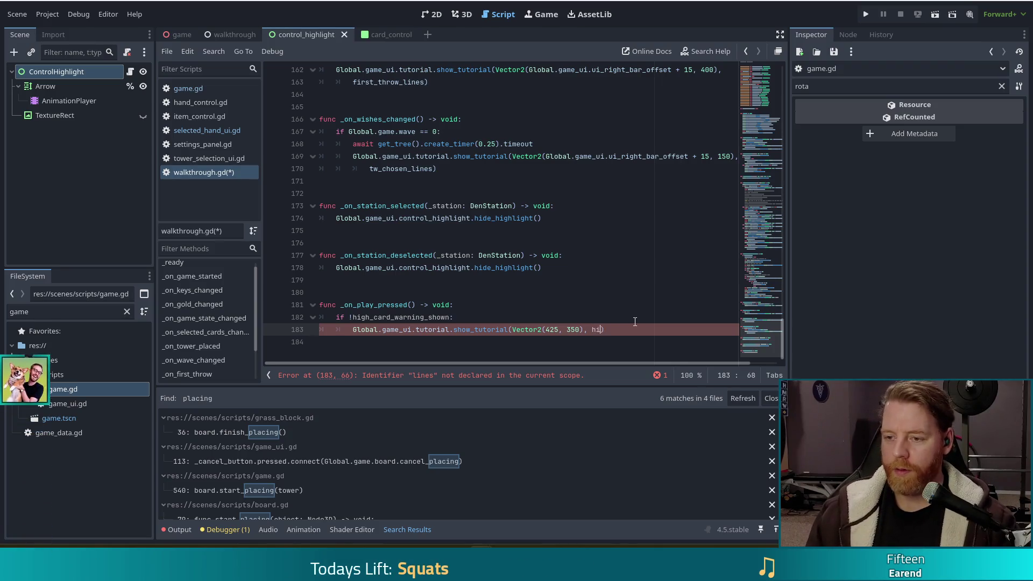
text(gh)
key(Return)
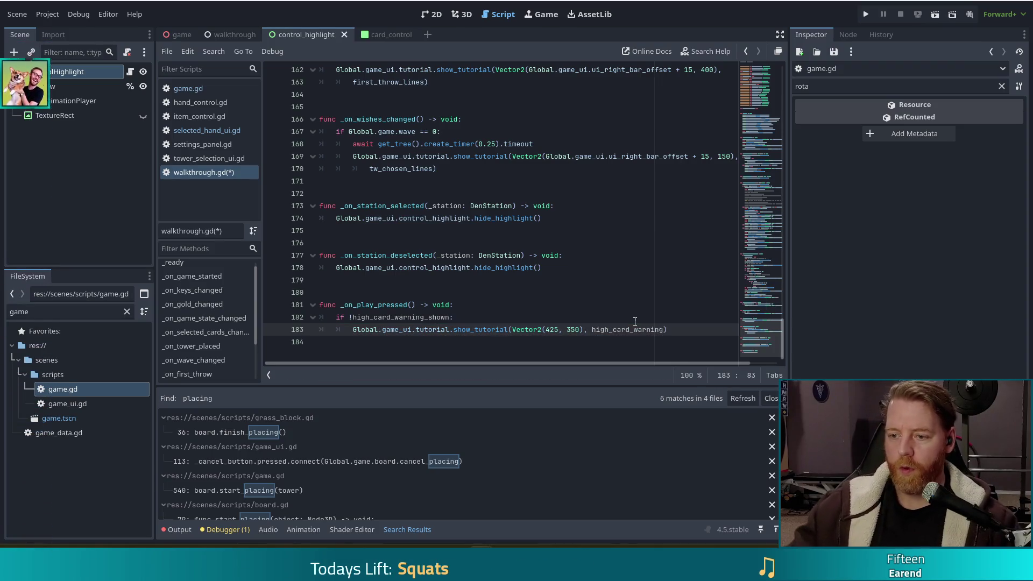
key(ctrl+s)
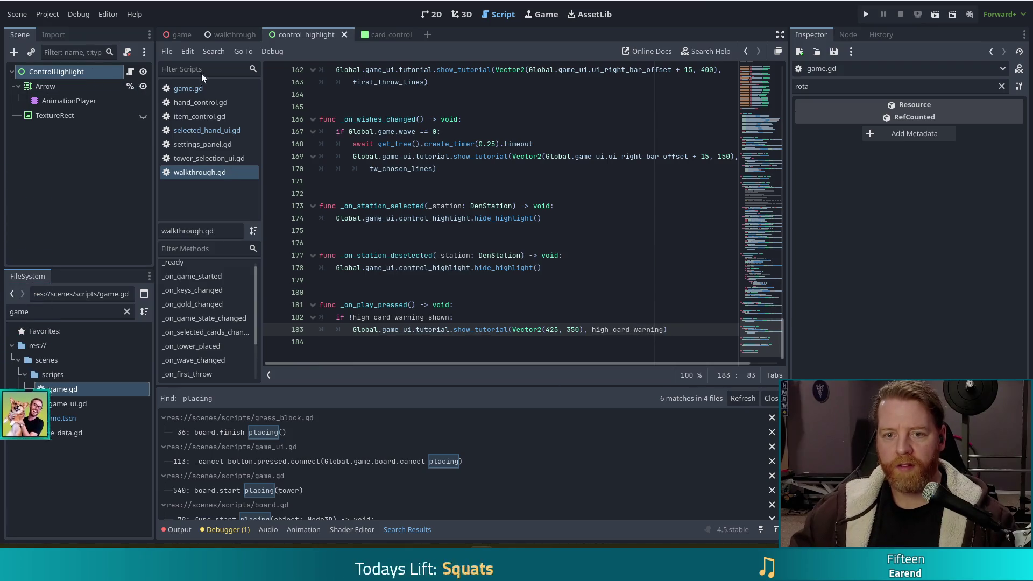
click(237, 35)
- Add 'start here after lift' as the Walkthrough node's High Card Warning line and save the scene
click(37, 82)
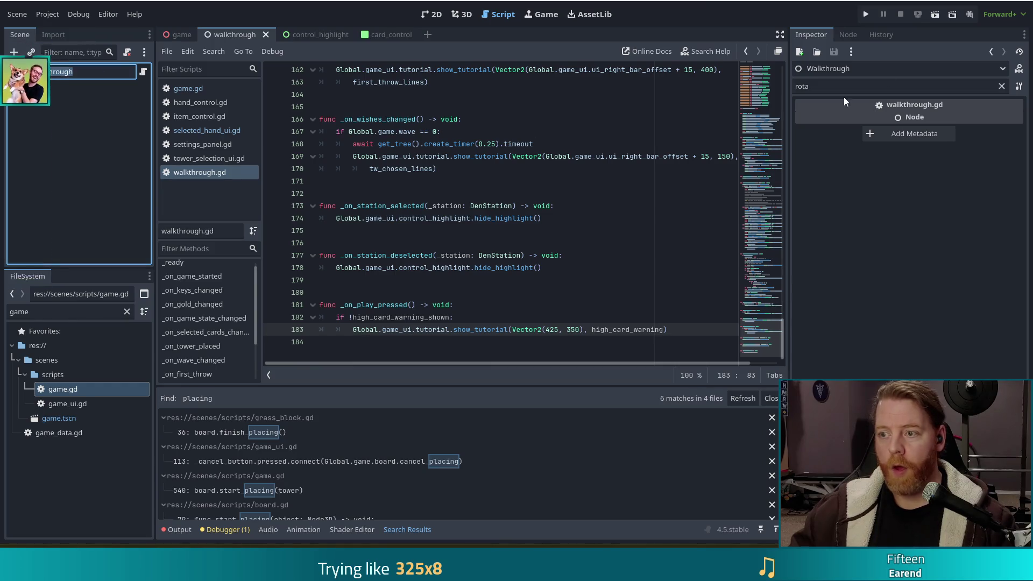
click(1001, 86)
scroll(883, 242, down, 10)
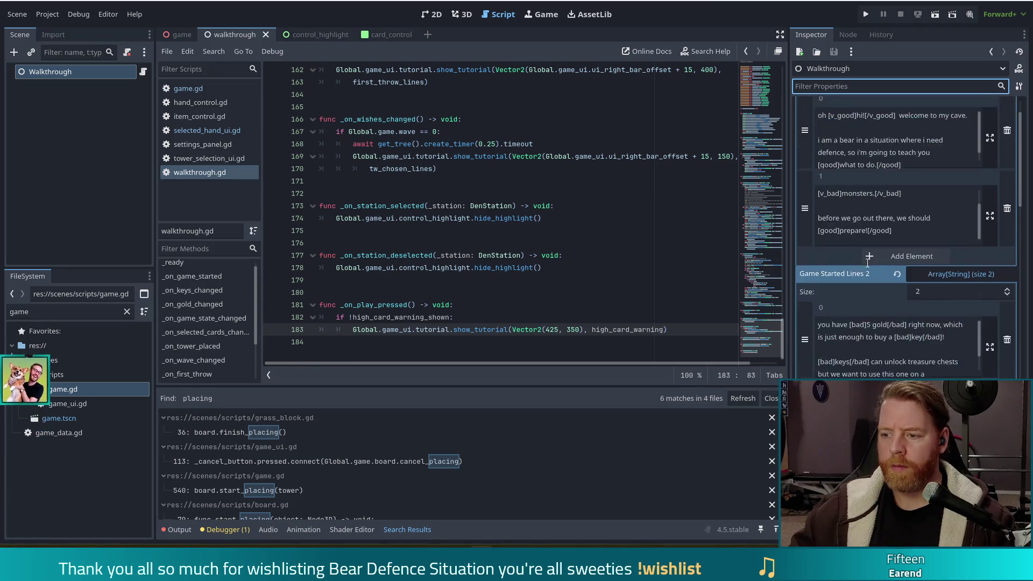
scroll(867, 263, down, 10)
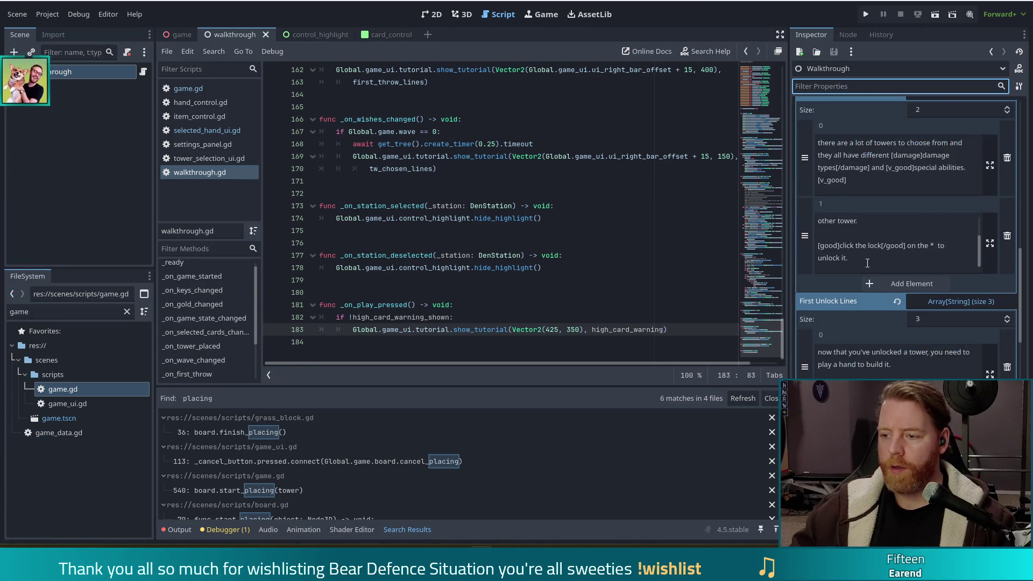
scroll(868, 263, down, 2)
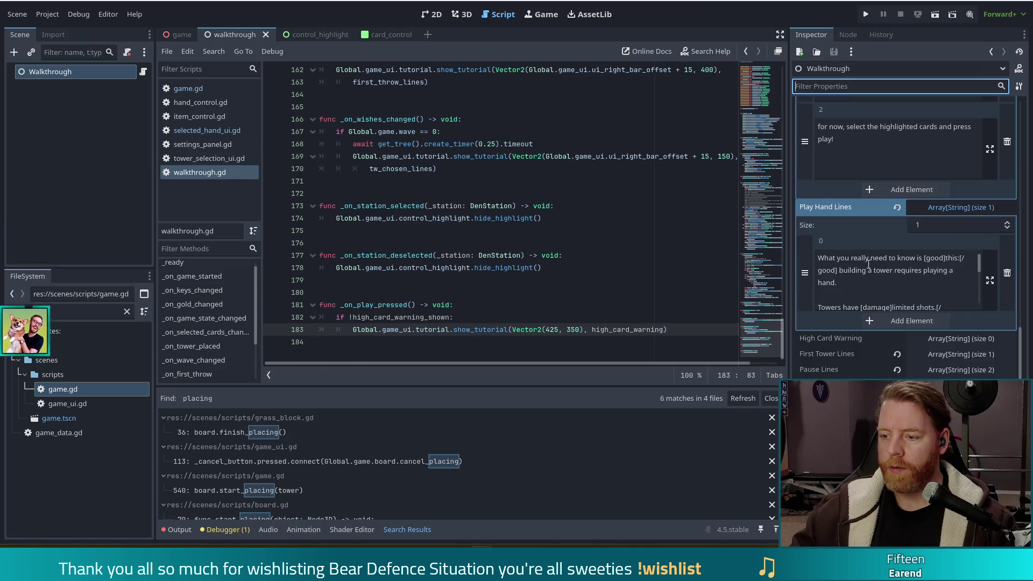
click(950, 340)
click(915, 374)
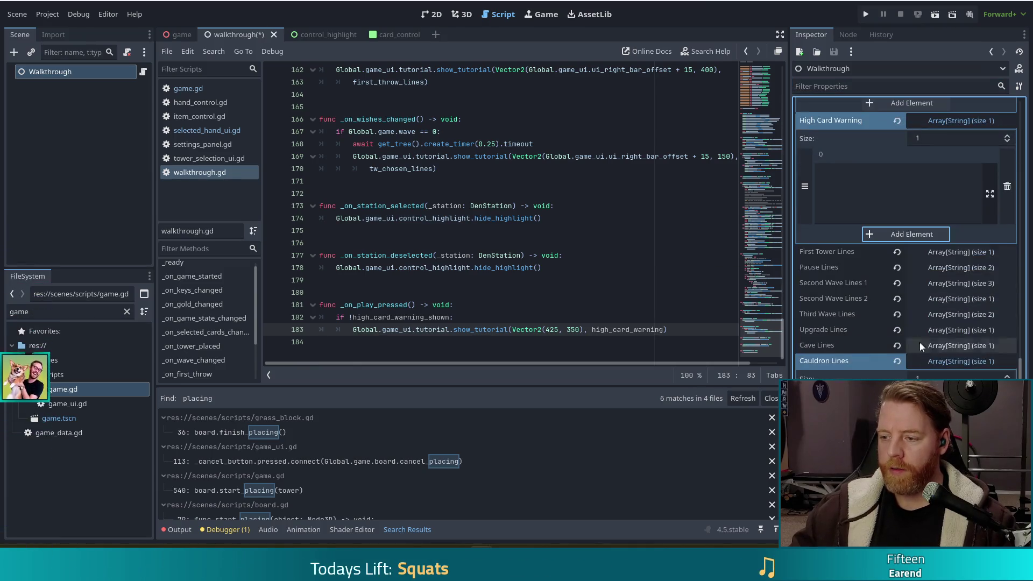
text(start here aft)
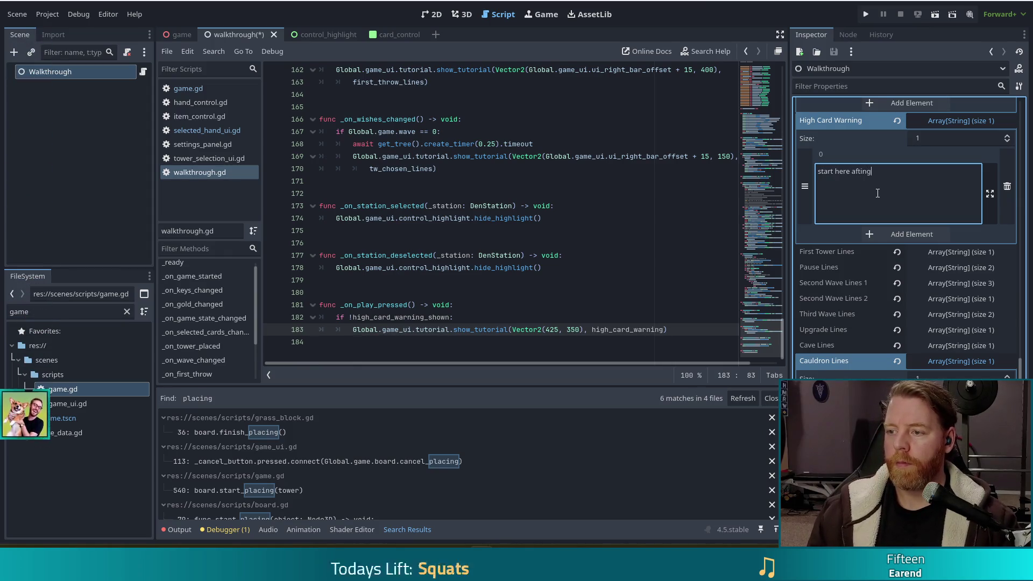
key(BackSpace)
text(er lif)
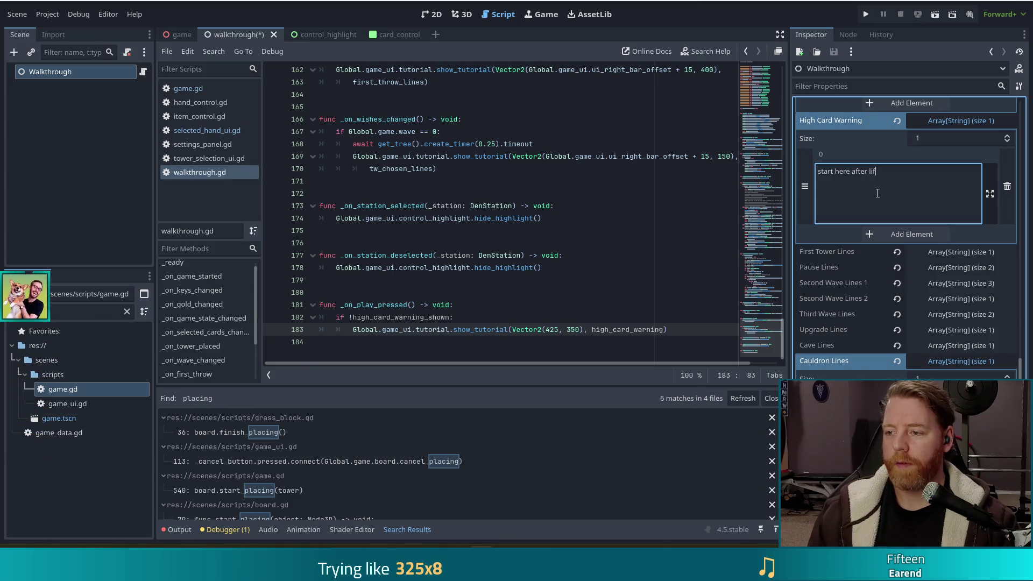
text(t)
key(ctrl+s)
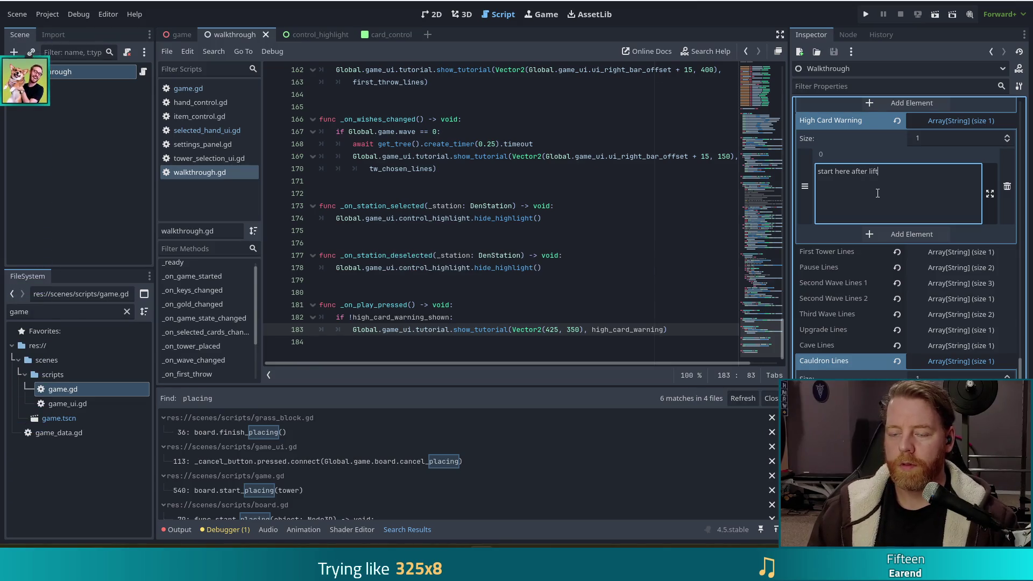
- Add '#TODO make sure high card is selected' under the _on_play_pressed header
click(461, 318)
click(464, 306)
key(Return)
text(#TODO )
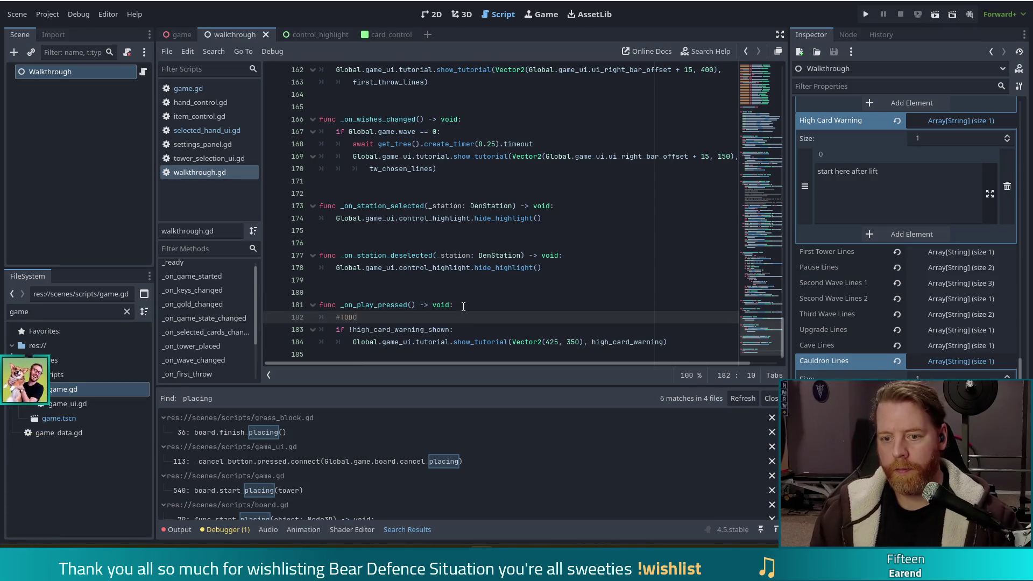
text(make sure )
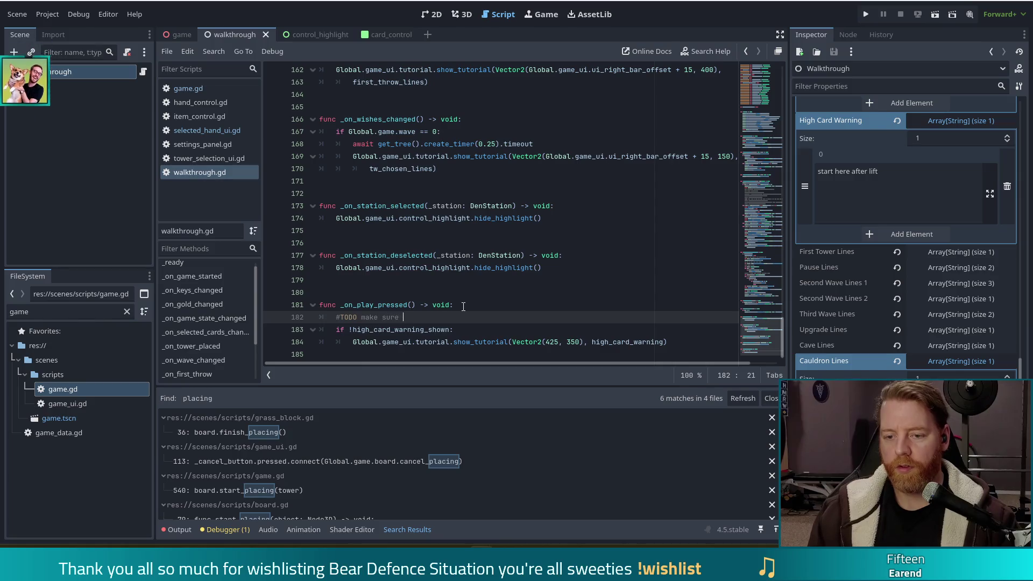
text(high card is selected)
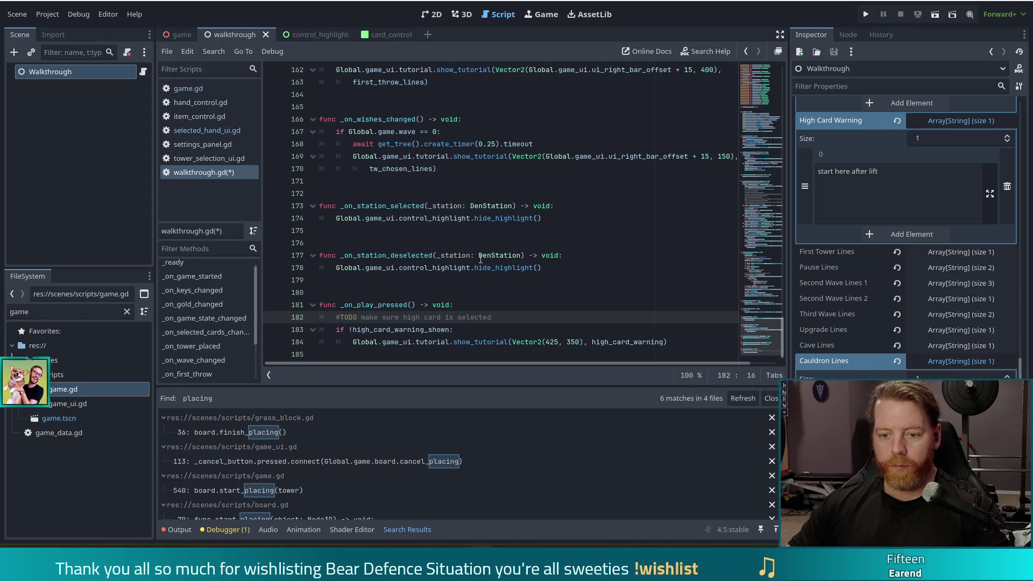
- Scroll down in walkthrough.gd past the TODO comment in _on_play_pressed
scroll(504, 309, down, 1)
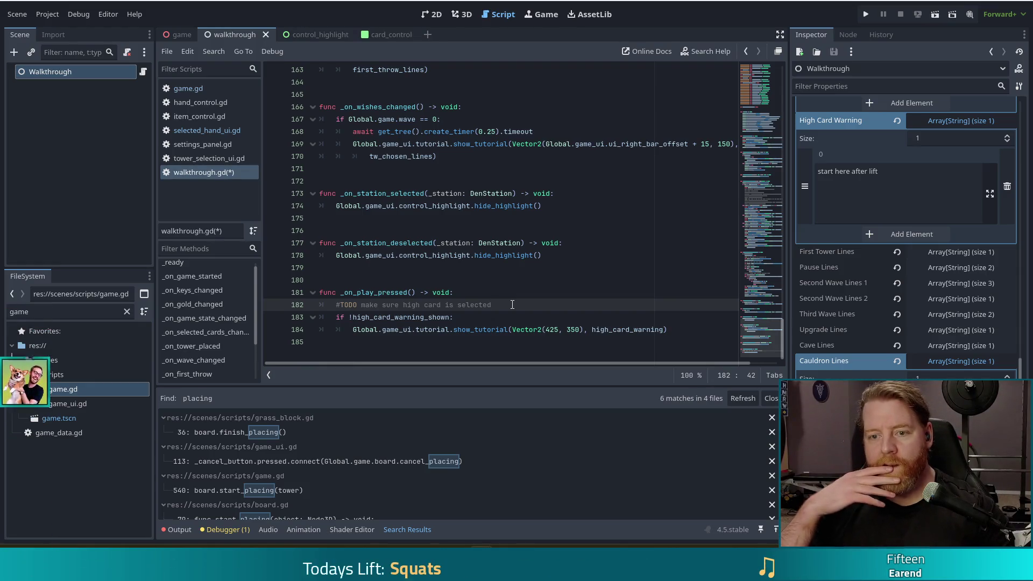
- Add the unfinished line Global.game.board.current_building. below the TODO in _on_play_pressed
key(Return)
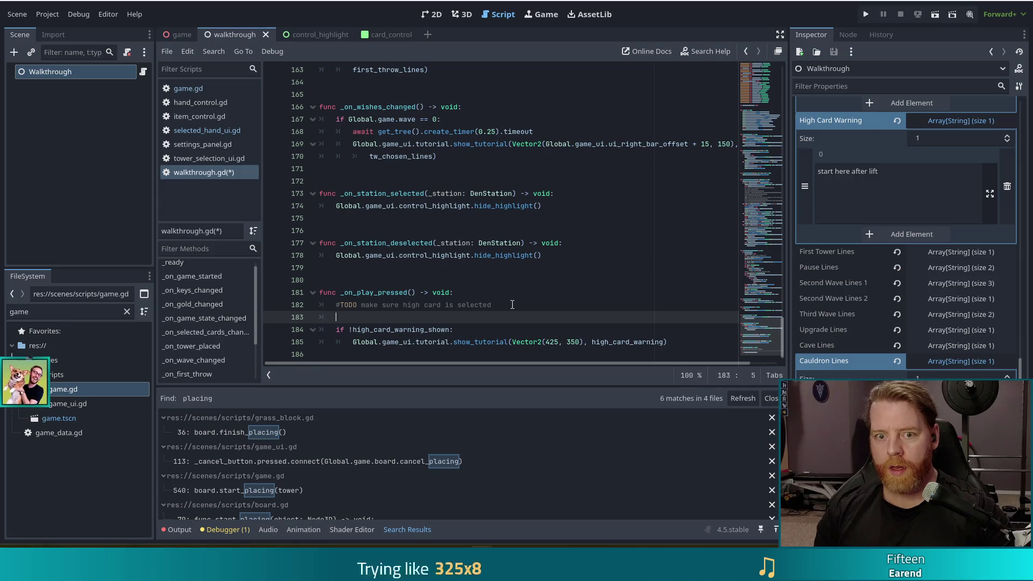
text(to)
key(BackSpace)
key(BackSpace)
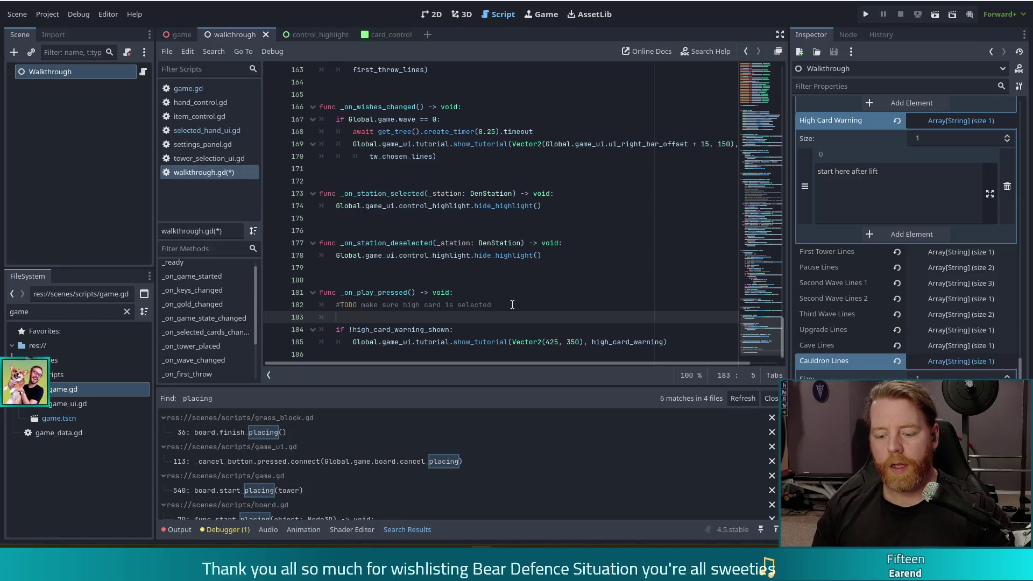
text(Global.game.)
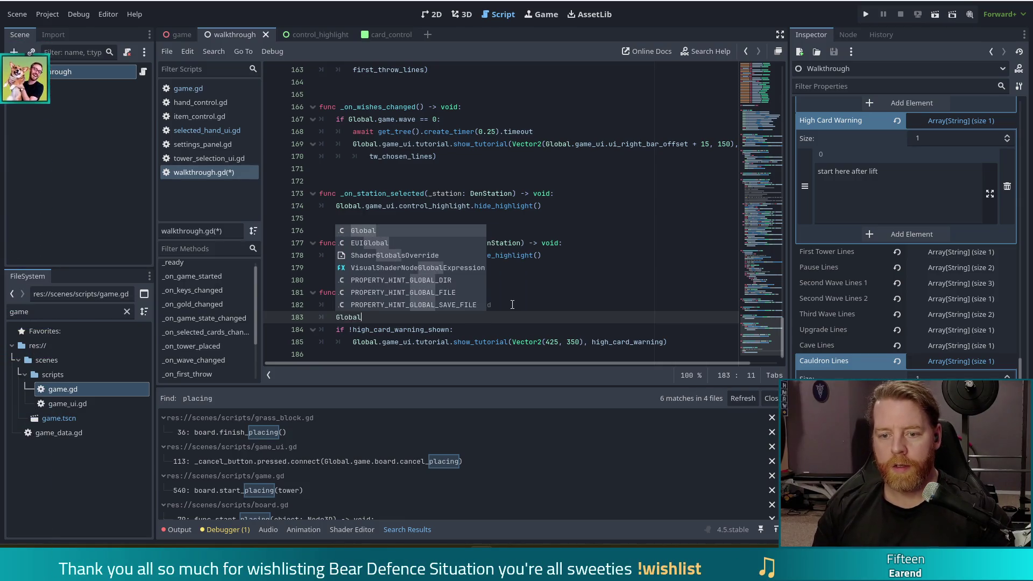
text(curr)
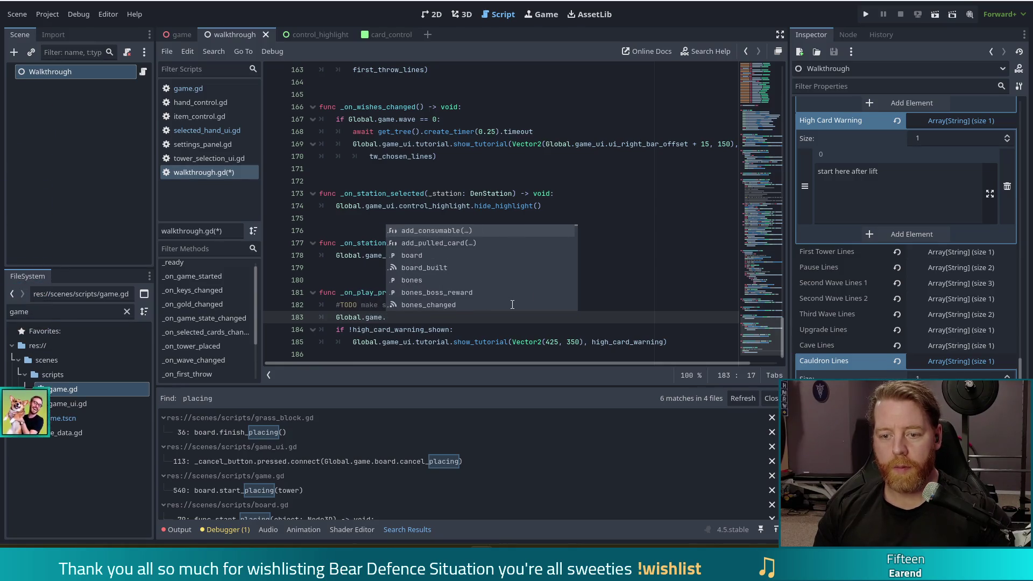
key(BackSpace)
key(BackSpace)
key(BackSpace)
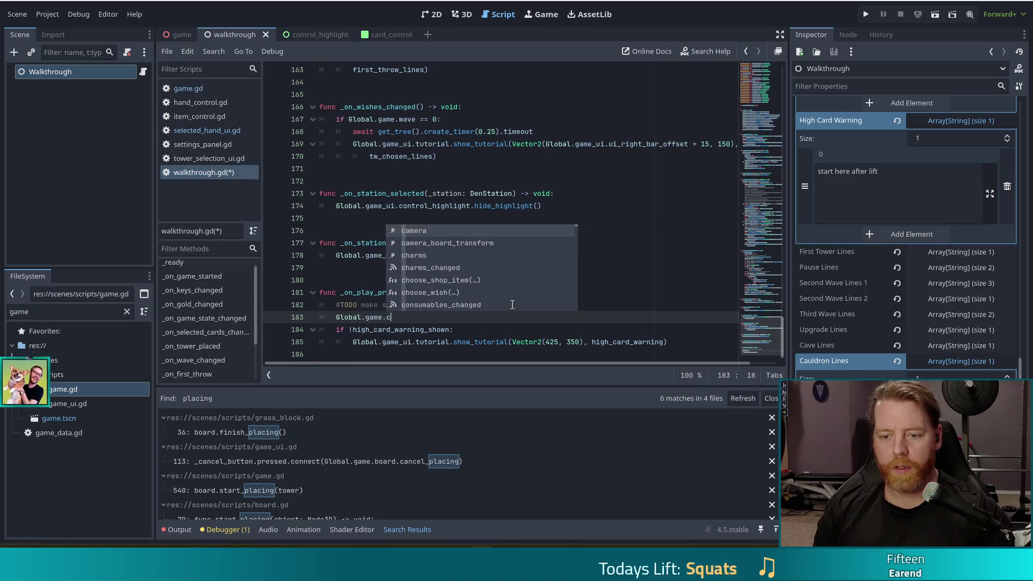
text(board.cur)
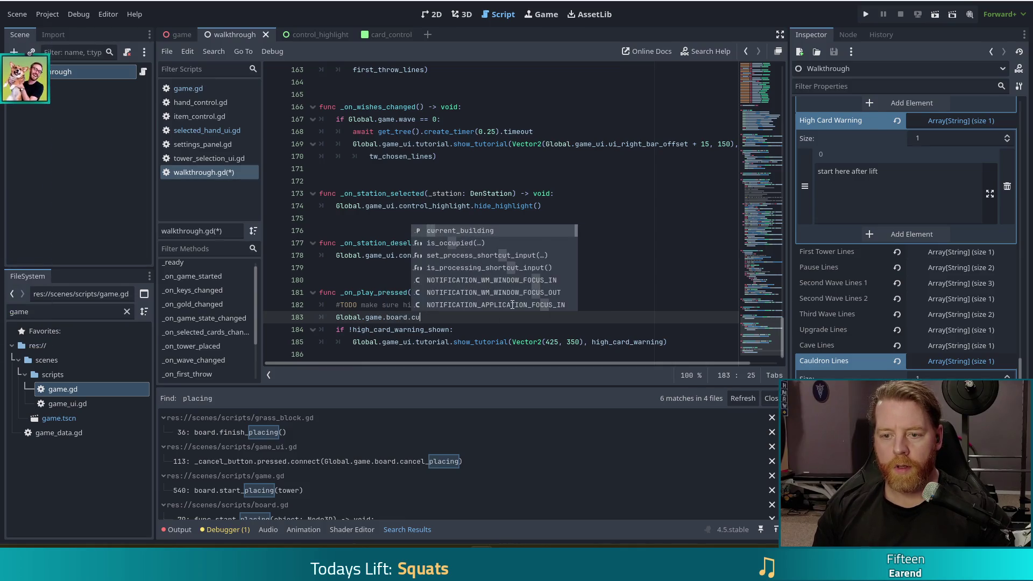
key(Return)
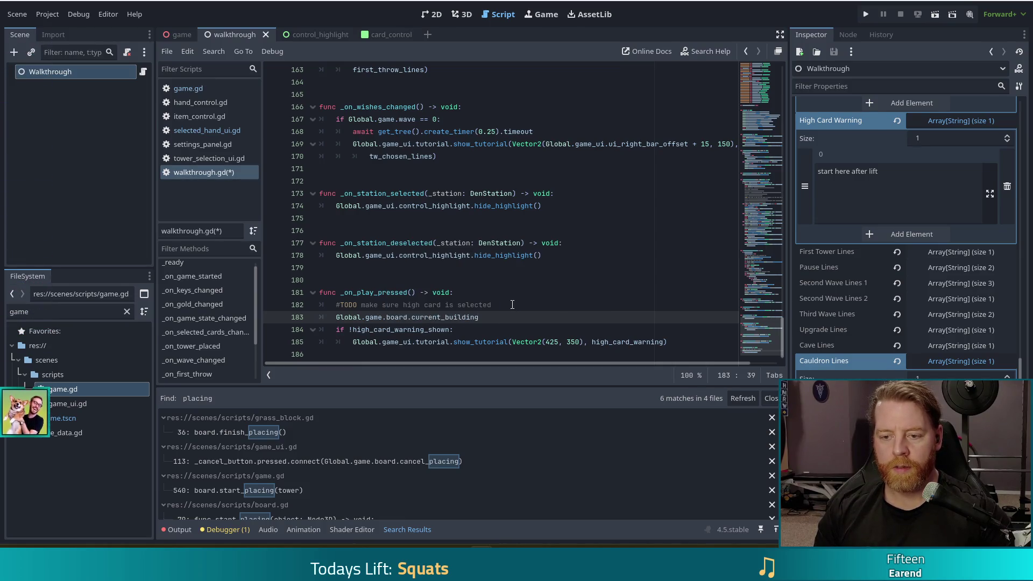
text(.ha)
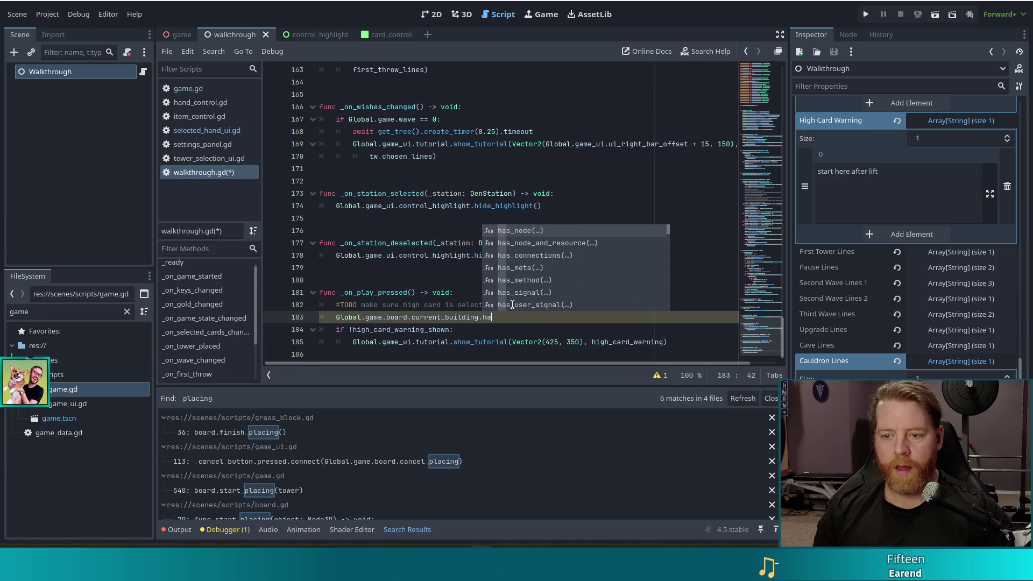
key(BackSpace)
key(BackSpace)
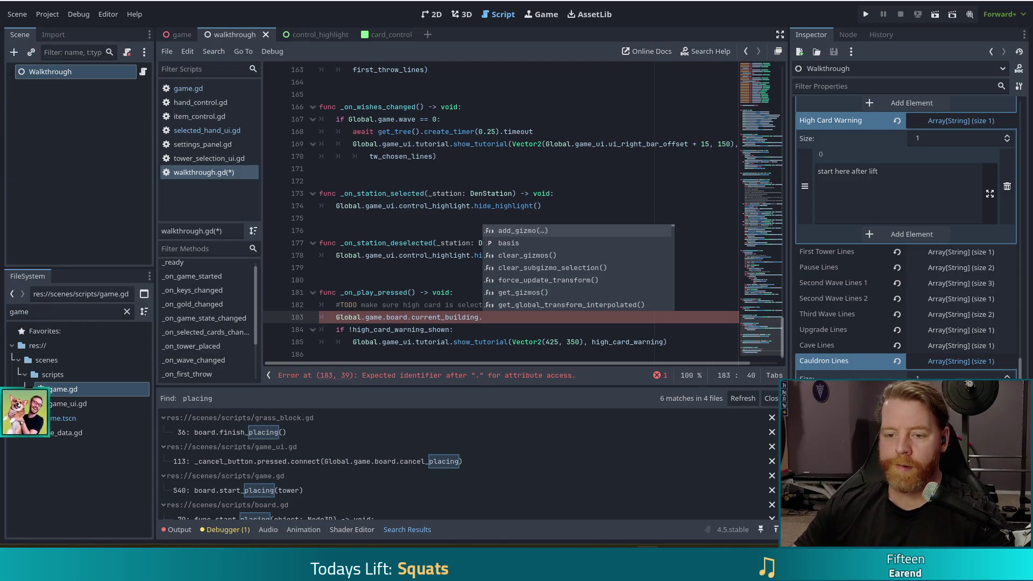
double_click(16, 312)
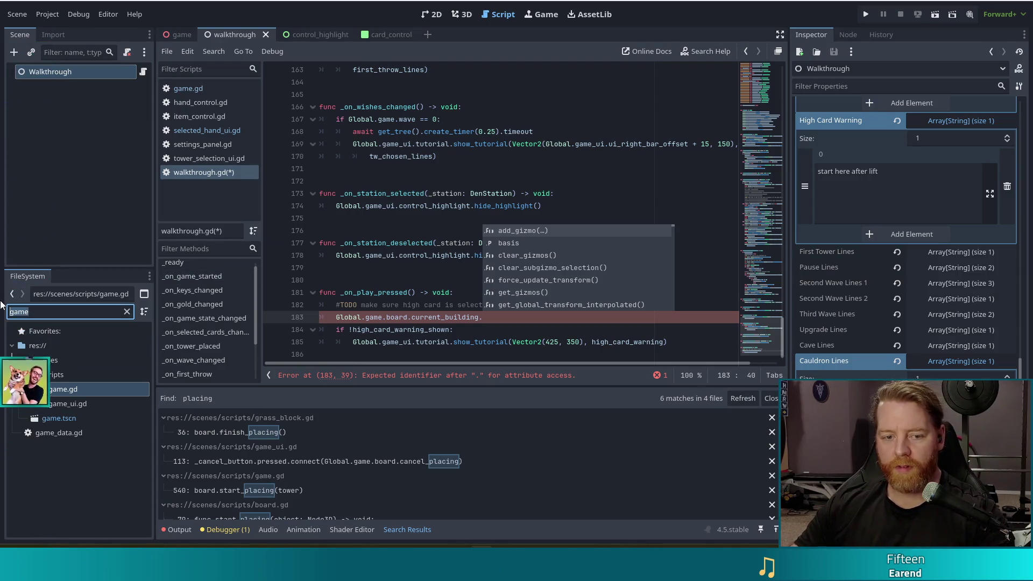
- Open tower_3d.gd via the tower_3 filter and inspect its damage code near line 272
text(tower)
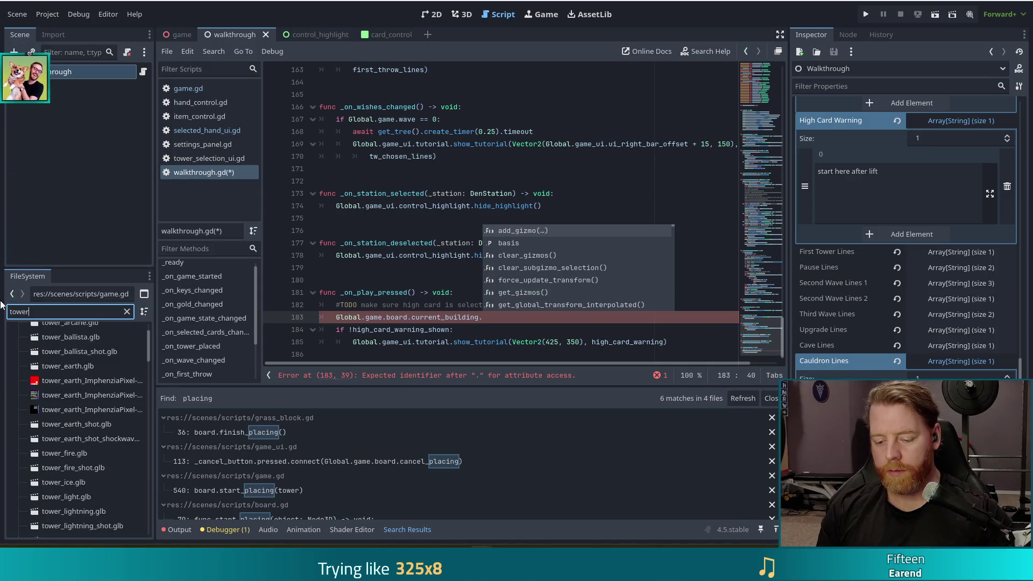
text(_3d)
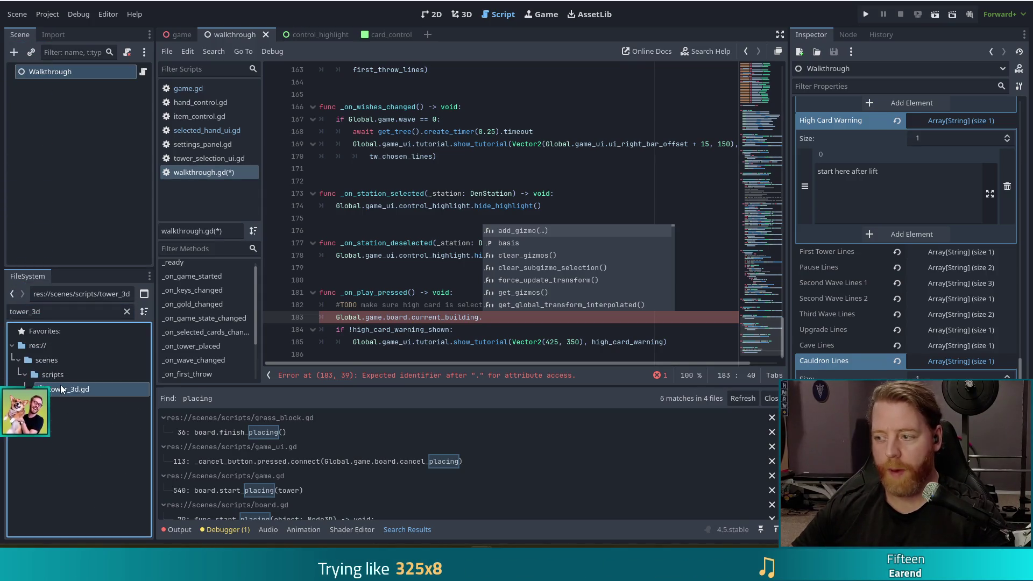
double_click(64, 388)
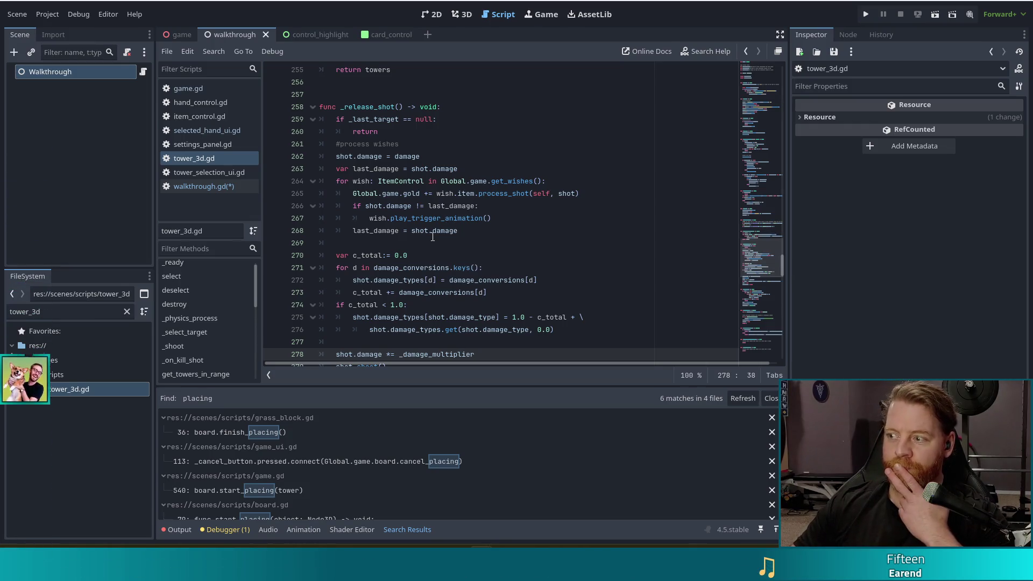
mouse_move(433, 237)
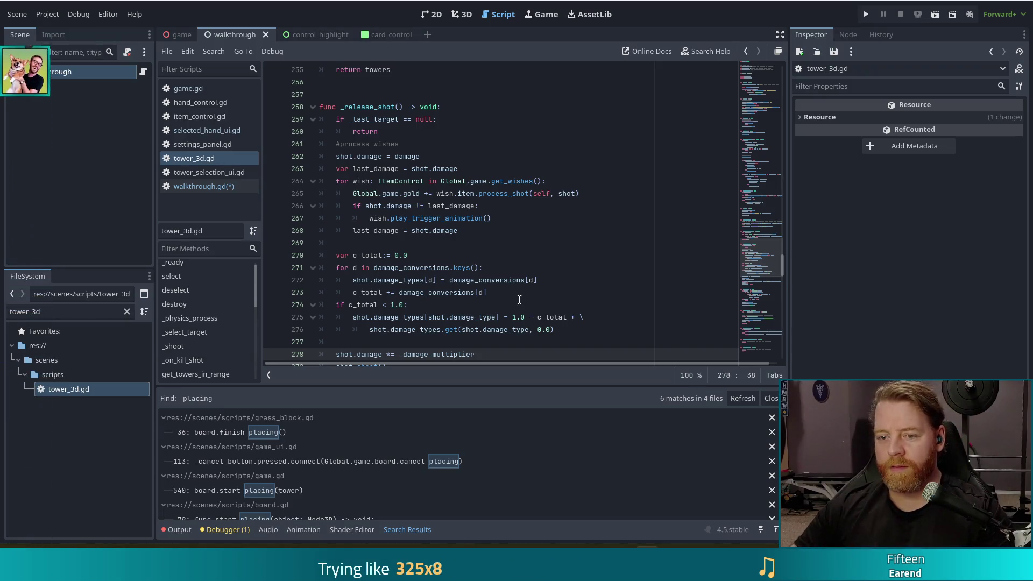
click(525, 280)
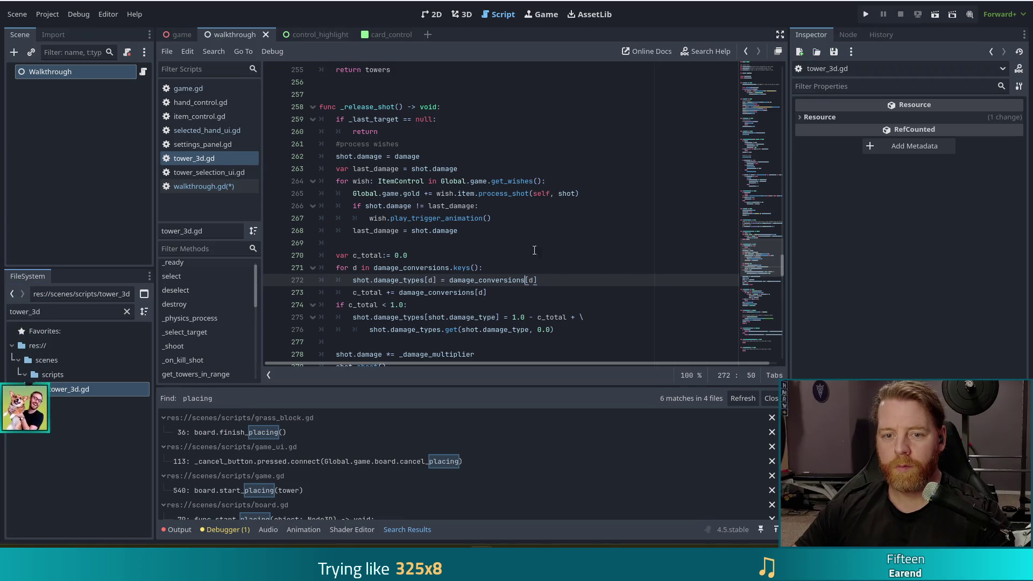
click(204, 187)
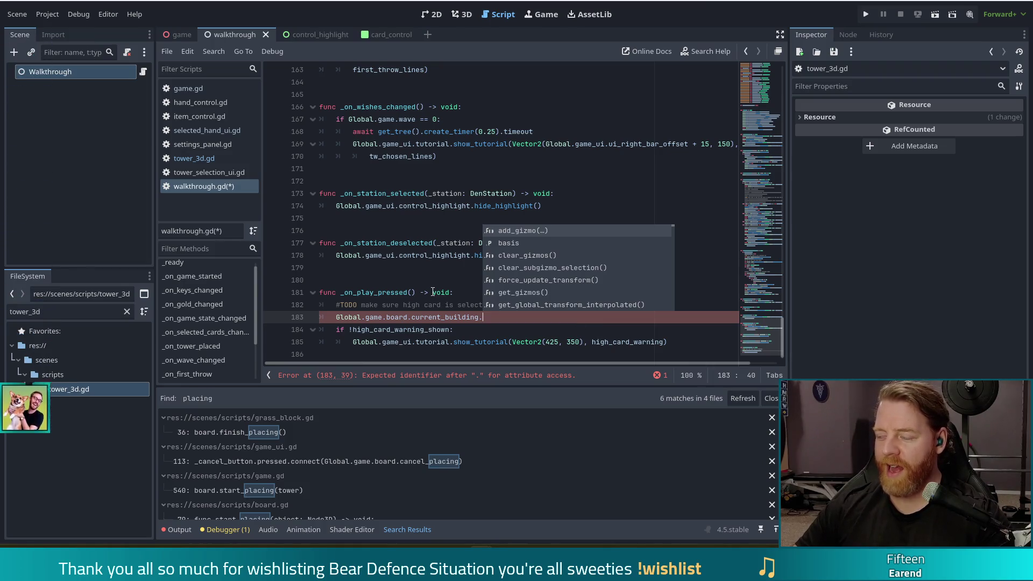
mouse_move(416, 314)
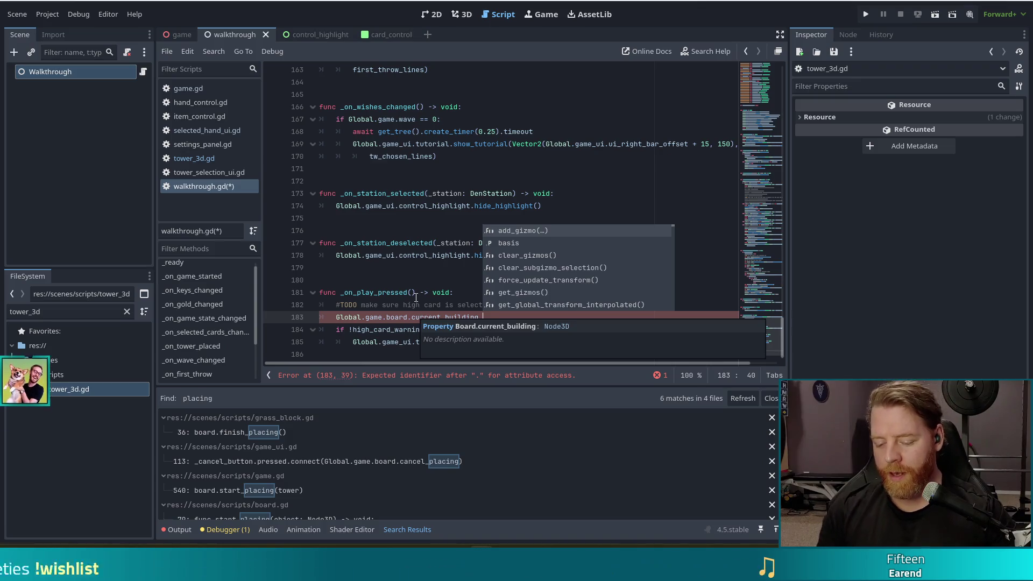
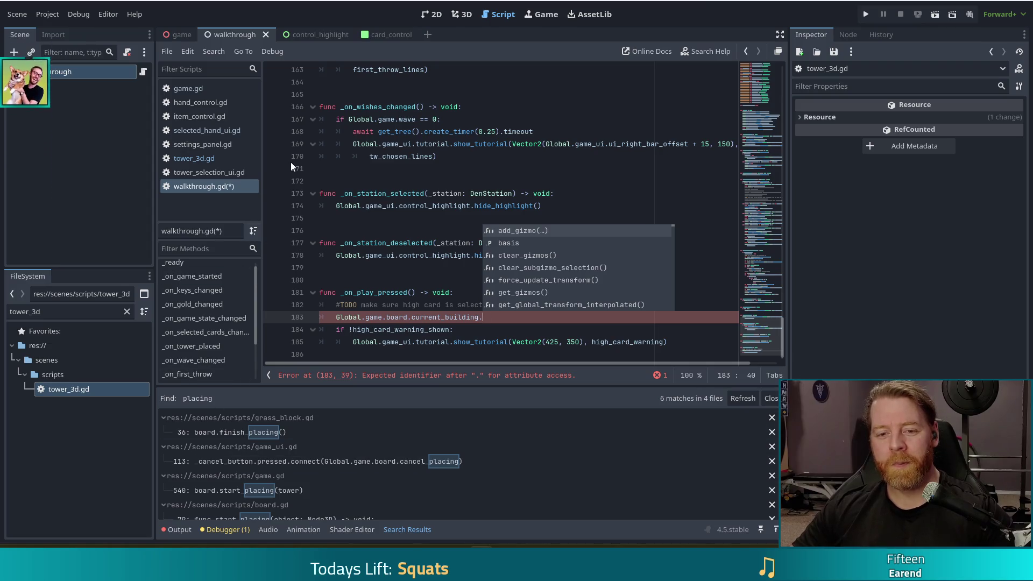
- Search tower_3d.gd for 'hand' to check the type of the hand variable
click(187, 161)
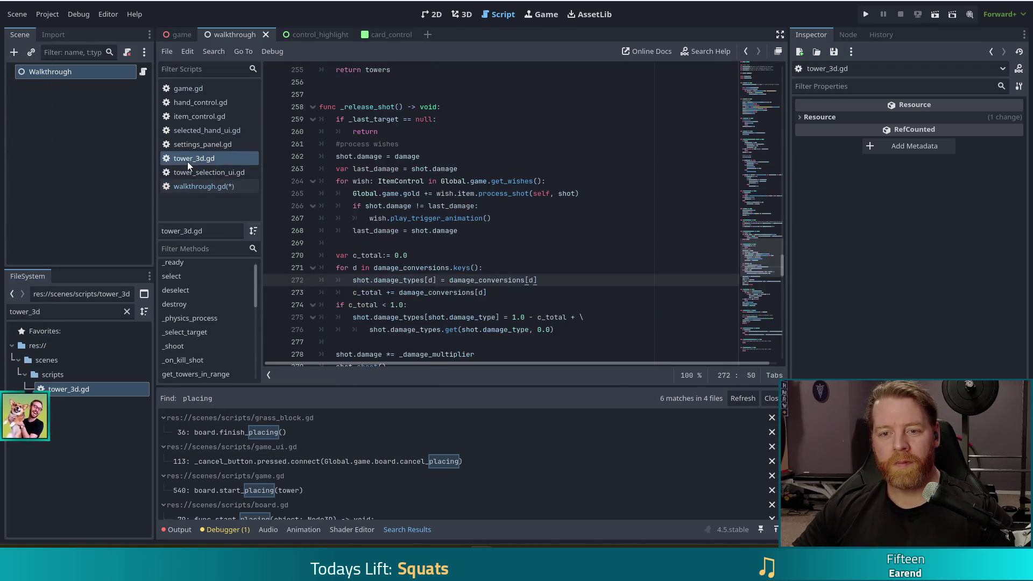
drag(767, 241, 766, 34)
click(455, 90)
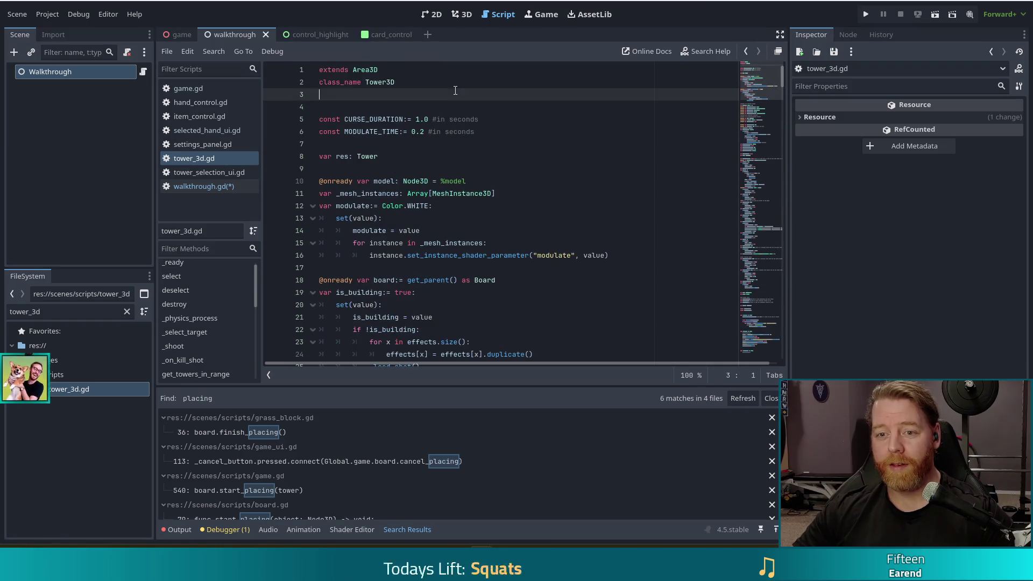
key(ctrl+f)
text(hand)
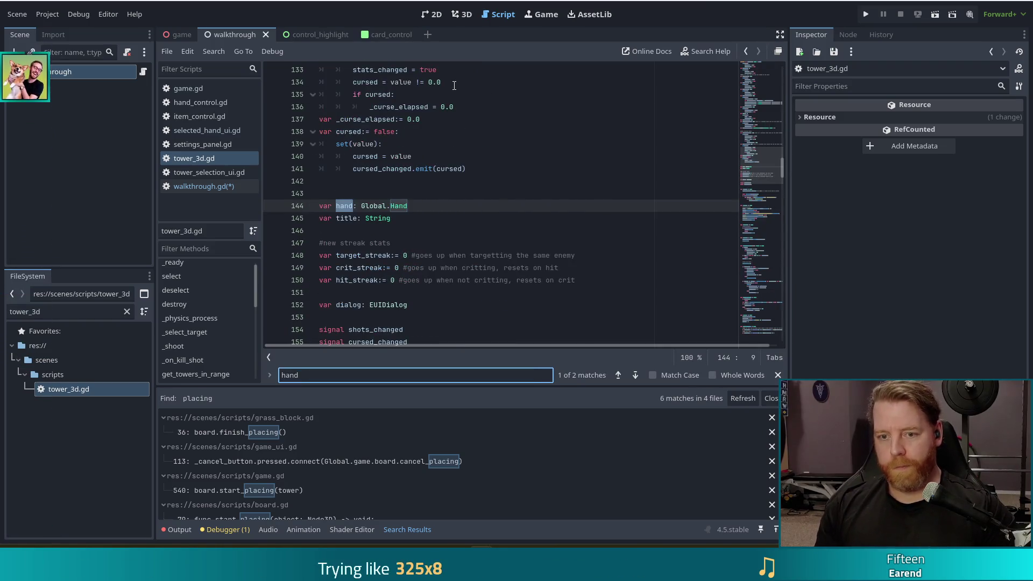
key(alt+Left)
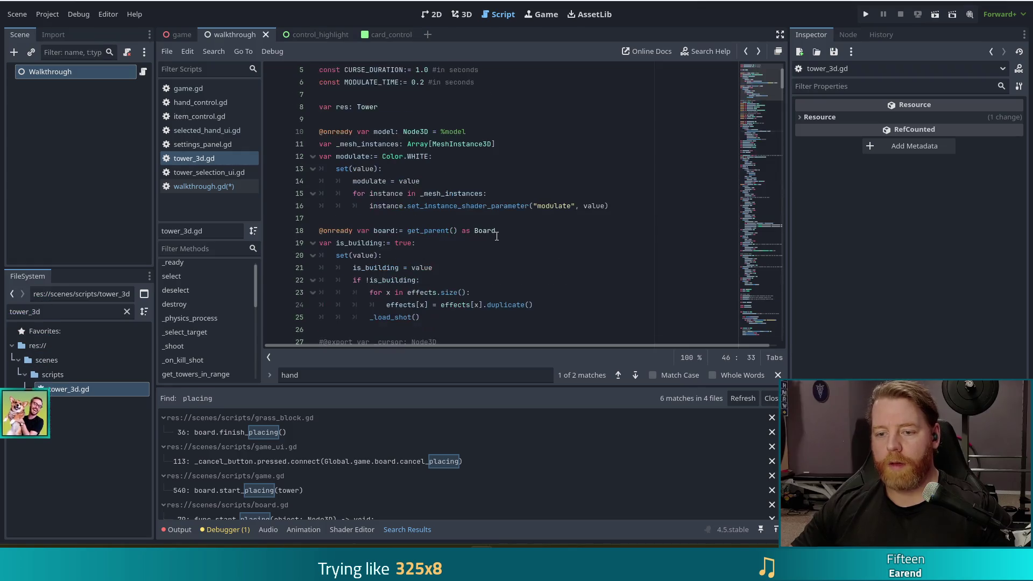
key(alt+Left)
key(alt+Left)
key(alt+Left)
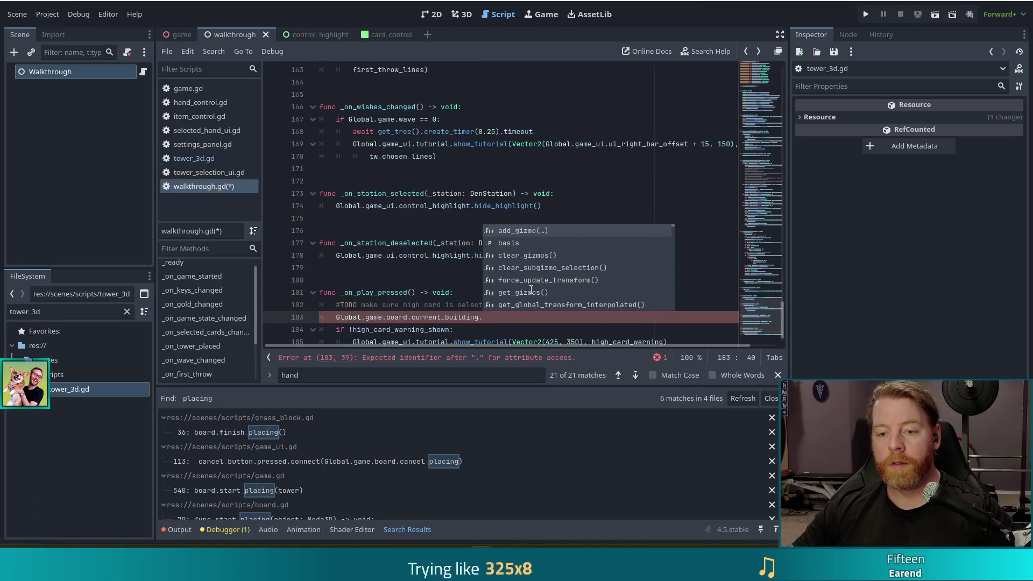
- Make walkthrough.gd line 183 an if condition ending with '== Hand'
click(494, 317)
text(hand)
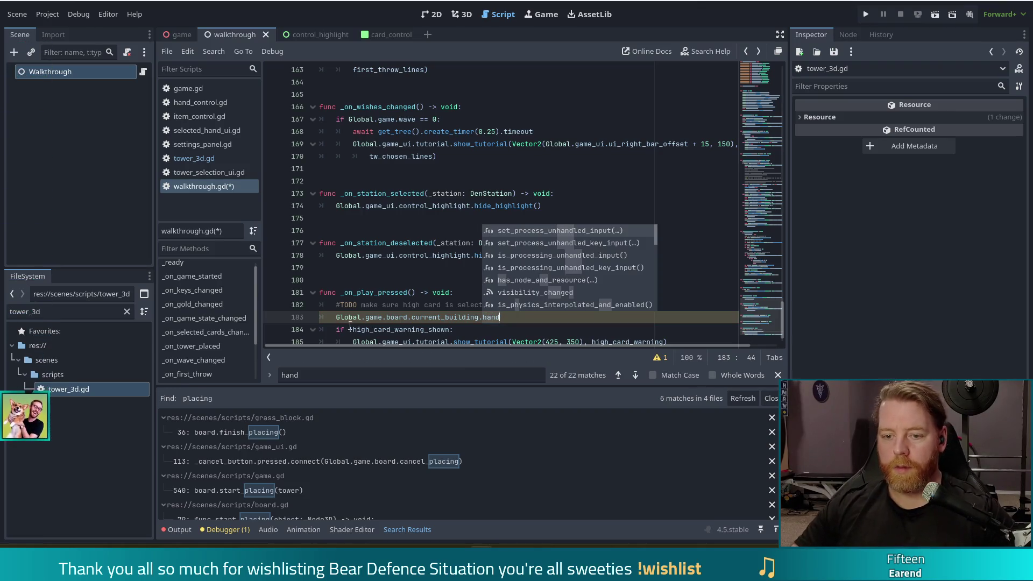
click(336, 317)
text(if)
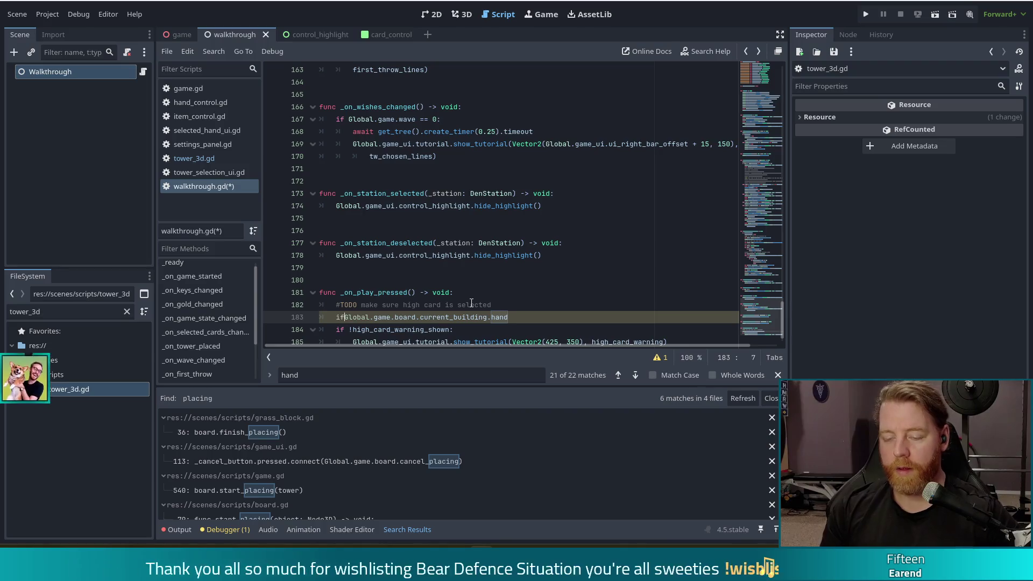
scroll(479, 275, down, 1)
click(548, 292)
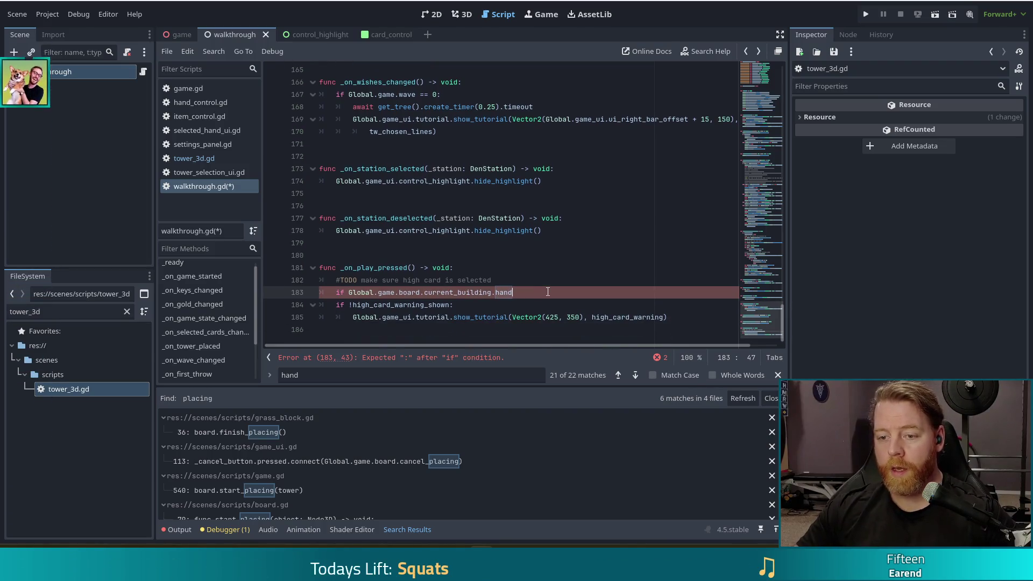
text( == )
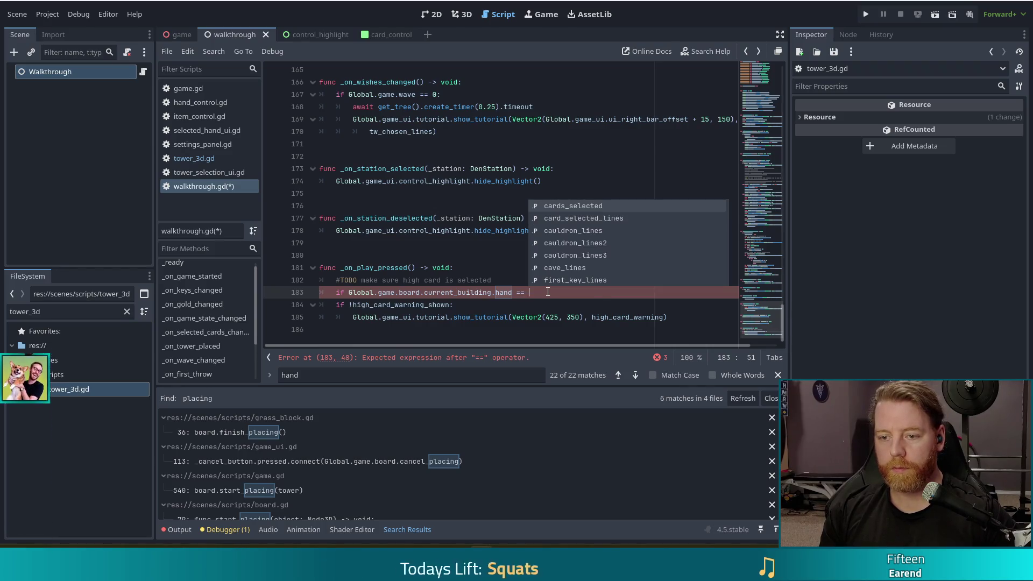
text(Ha)
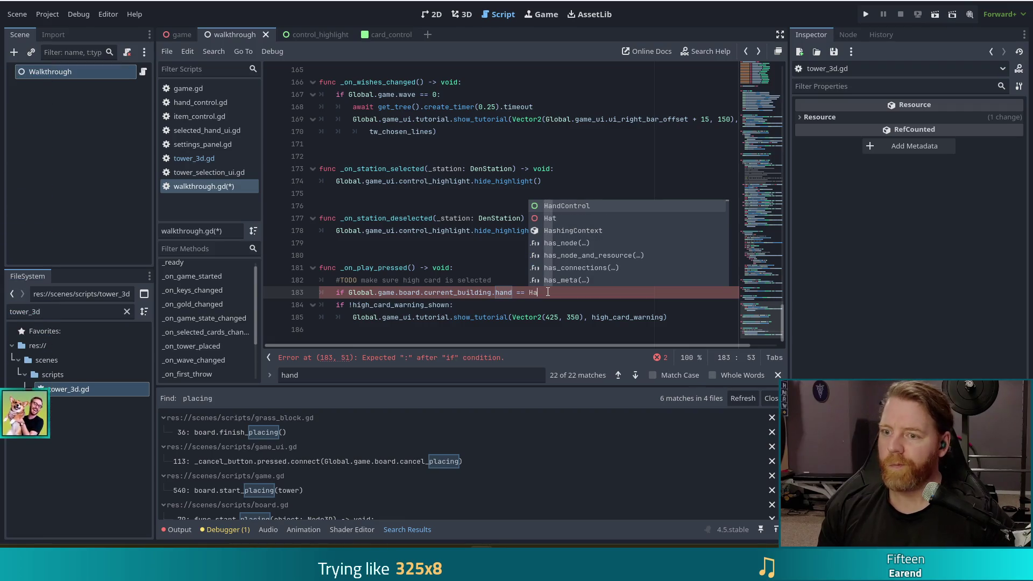
text(nd)
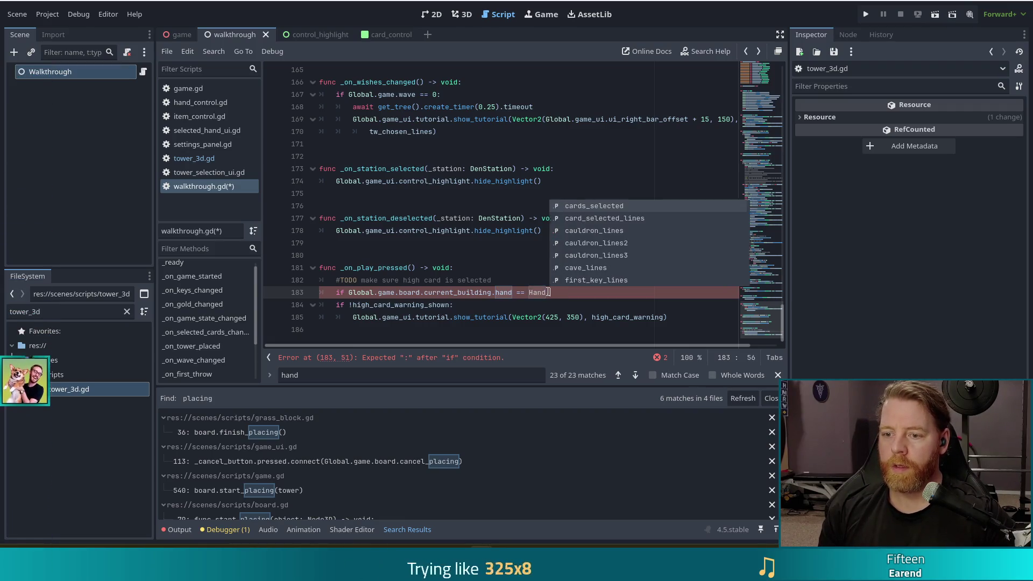
key(Escape)
- Change the comparison on line 183 to '== Game.Hand'
key(BackSpace)
key(BackSpace)
key(BackSpace)
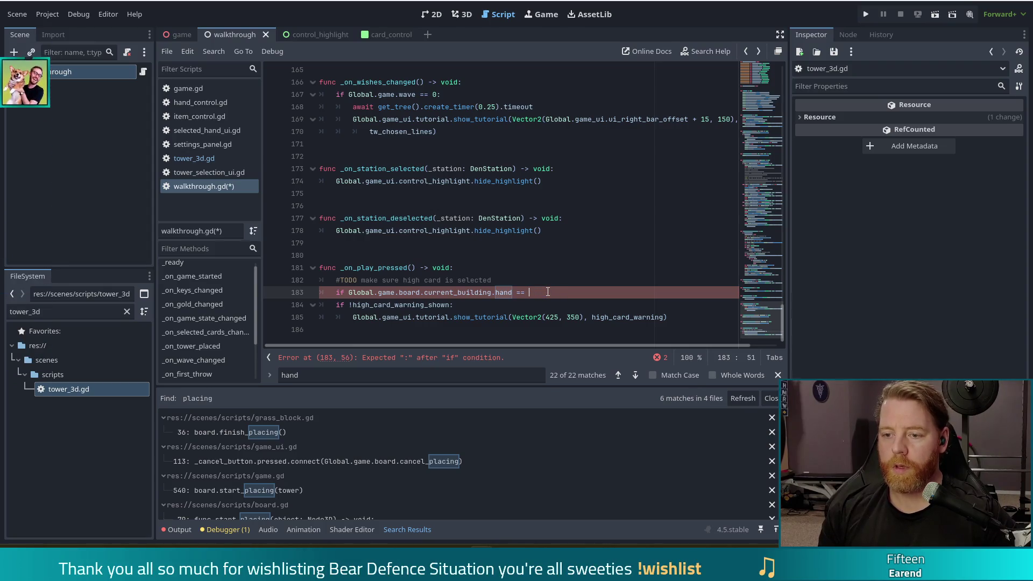
text(Global.)
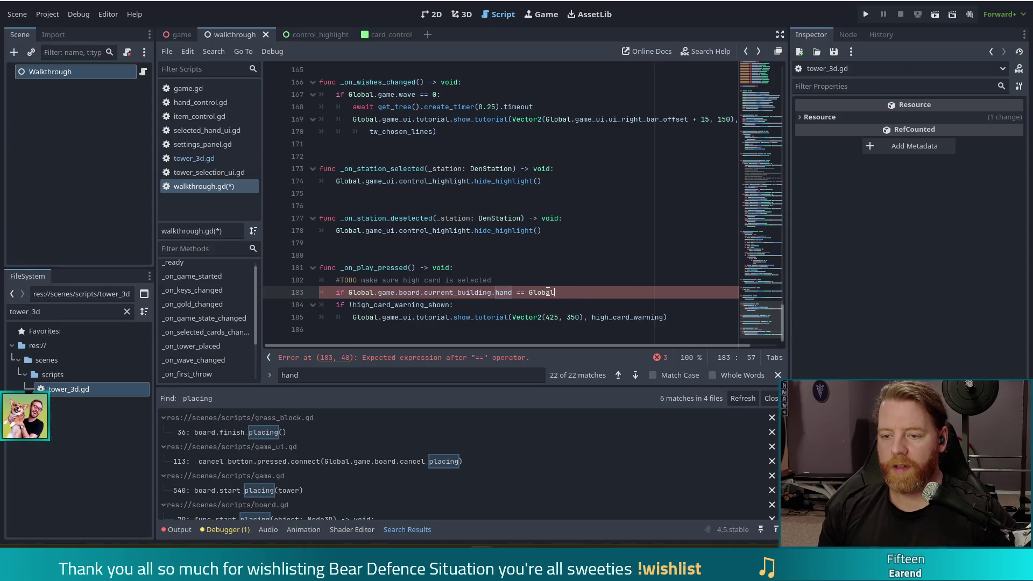
key(BackSpace)
key(BackSpace)
key(BackSpace)
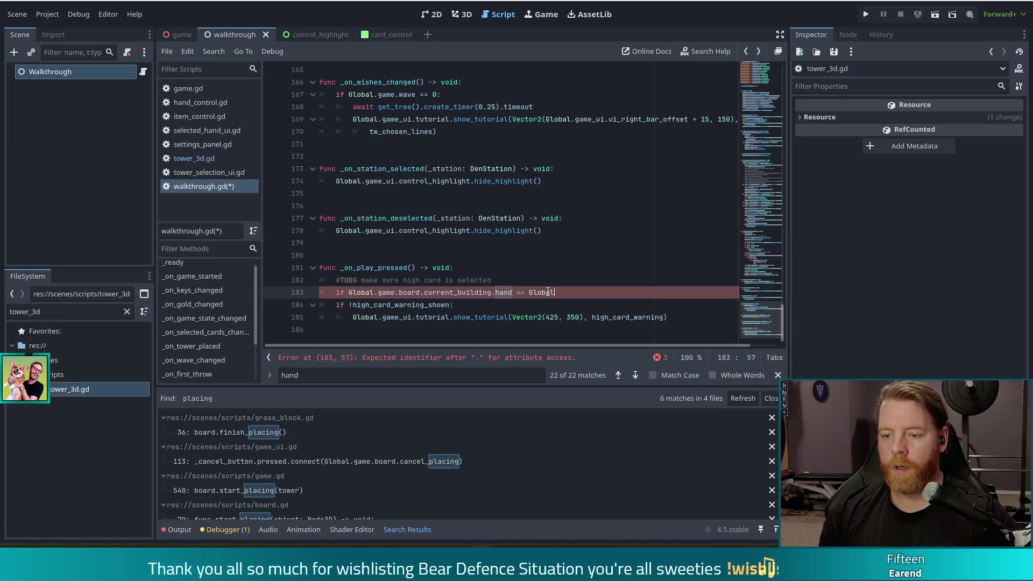
text(Game)
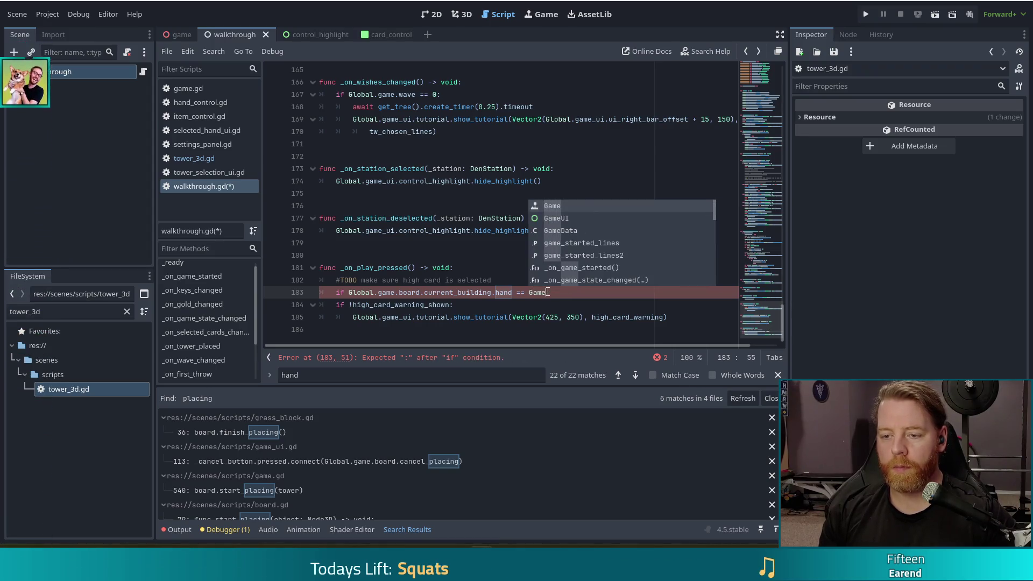
text(.ha)
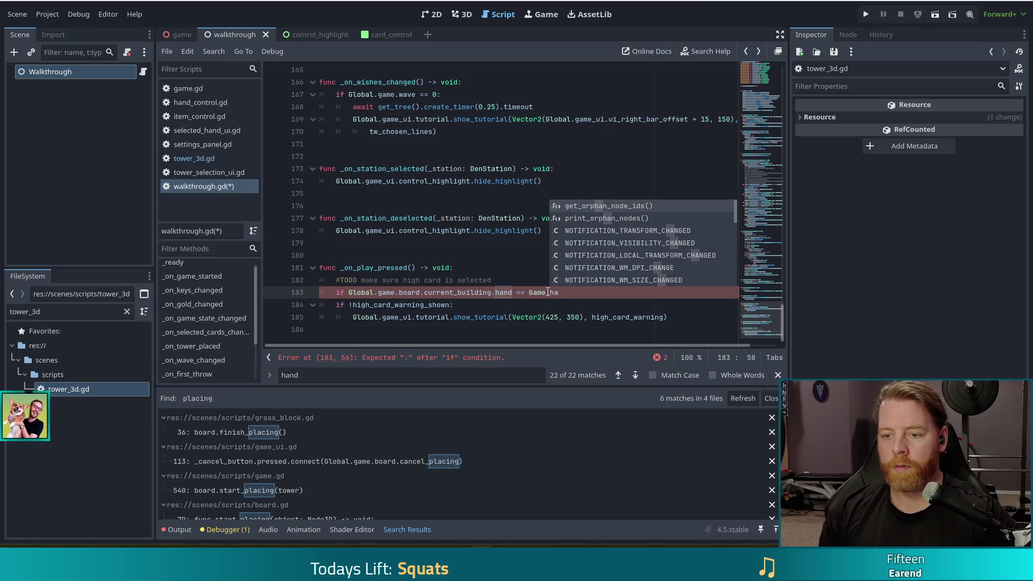
key(BackSpace)
key(BackSpace)
key(BackSpace)
text(Had)
key(BackSpace)
text(nd)
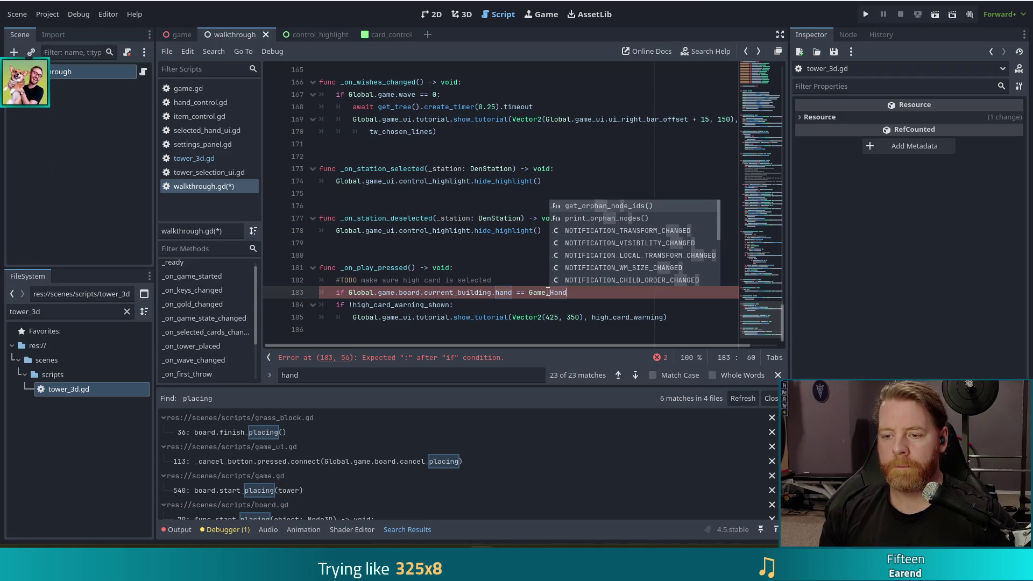
click(197, 158)
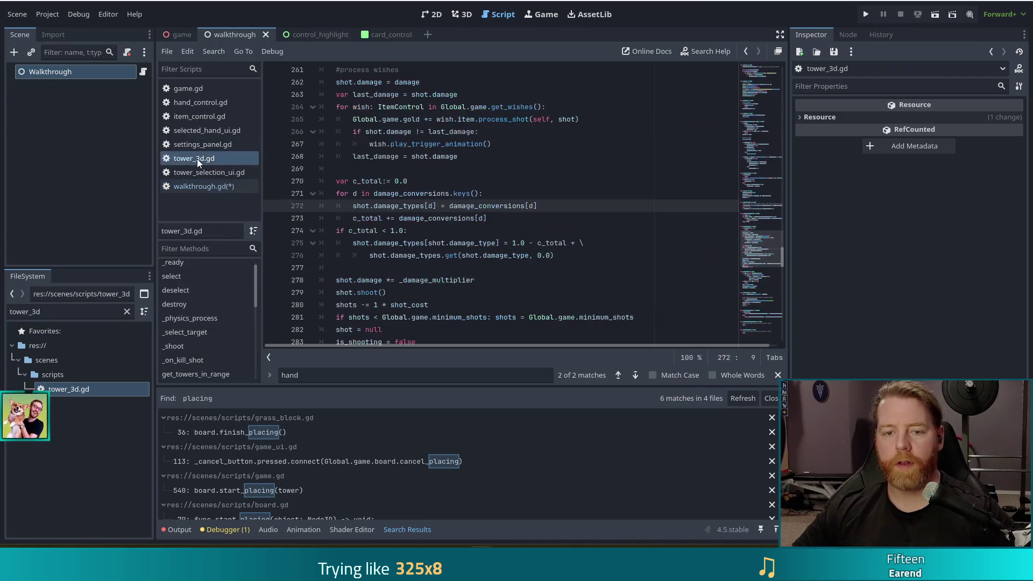
- Recheck hand in tower_3d.gd, then replace Game.Hand with Global.Hand on line 183
scroll(430, 172, up, 4)
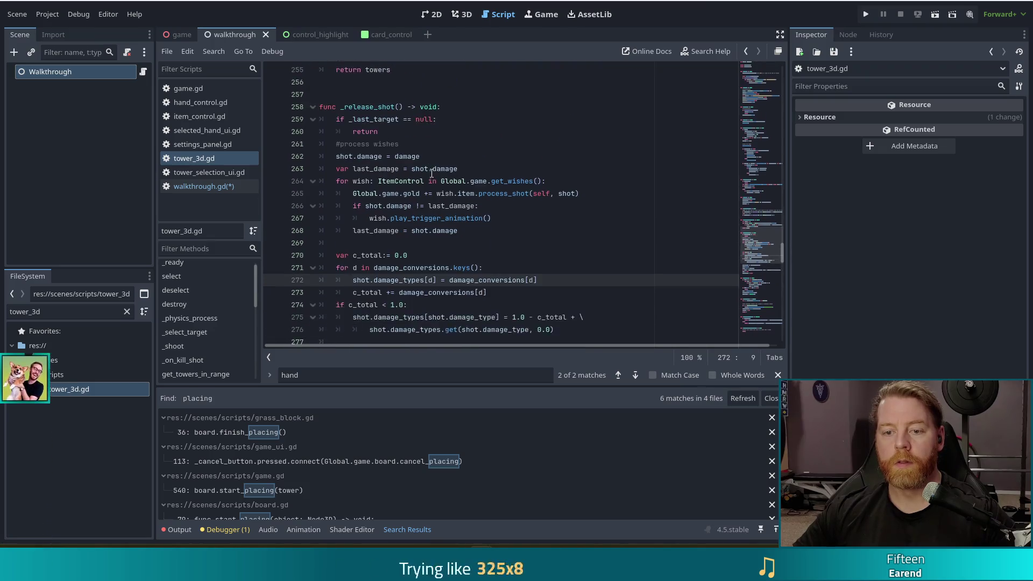
click(423, 159)
key(ctrl+f)
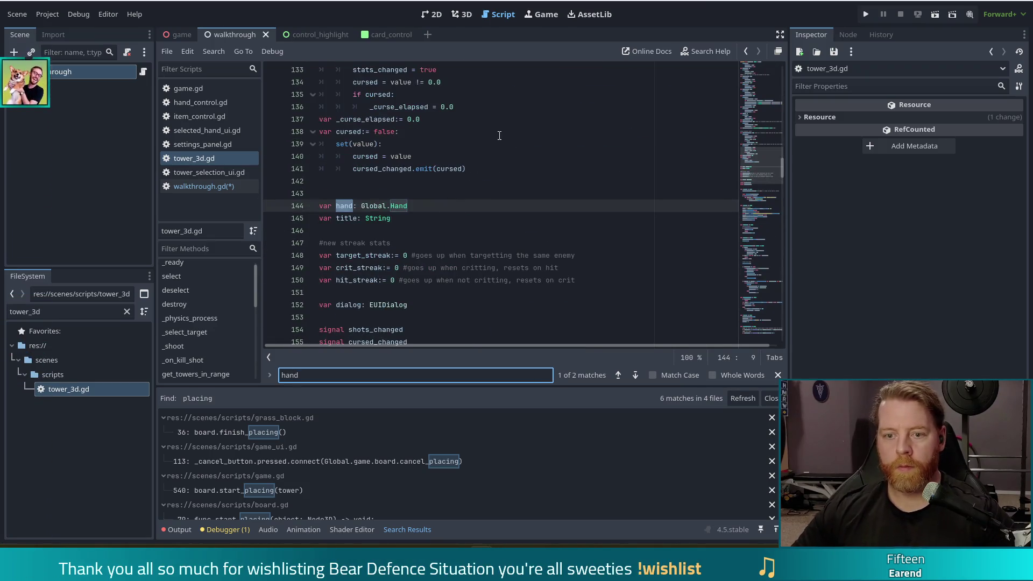
key(alt+Left)
key(alt+Left)
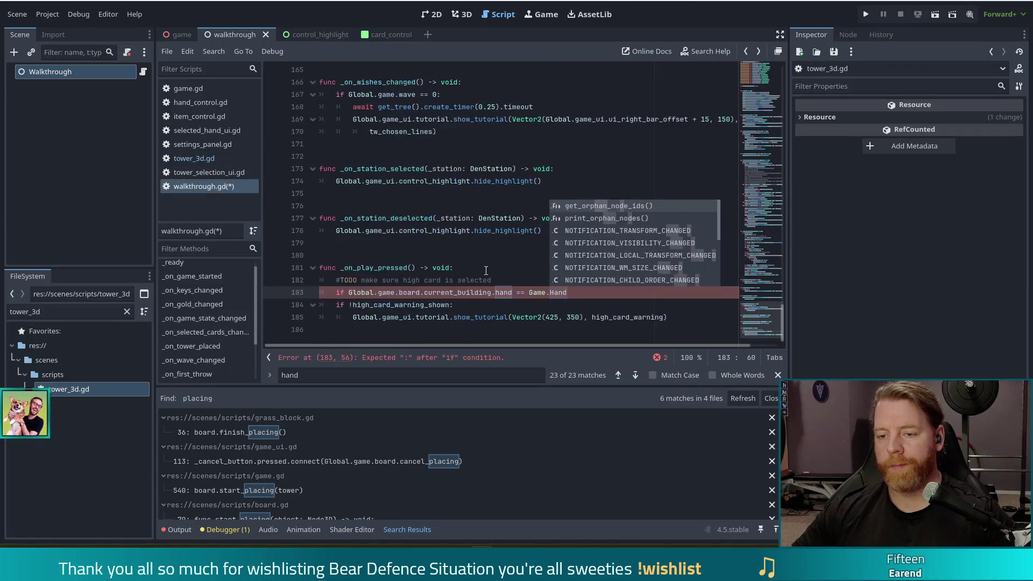
double_click(560, 293)
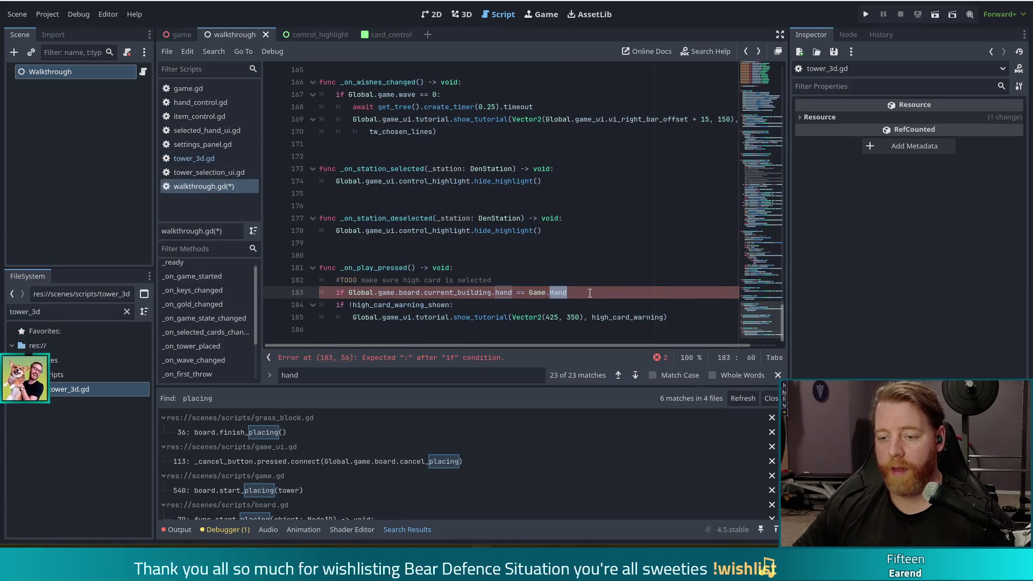
shift+click(529, 293)
text(Glob)
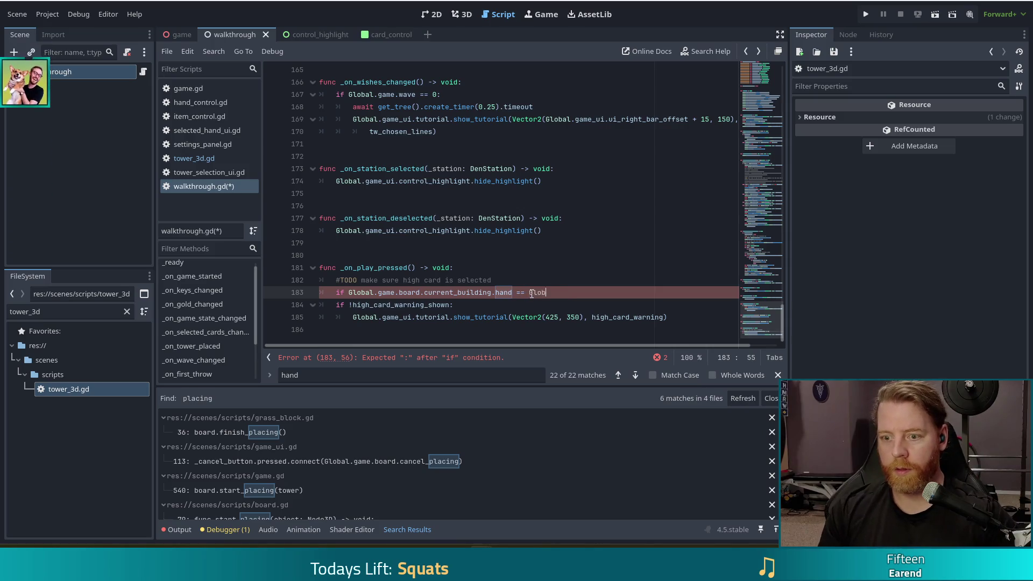
text(al.Hand)
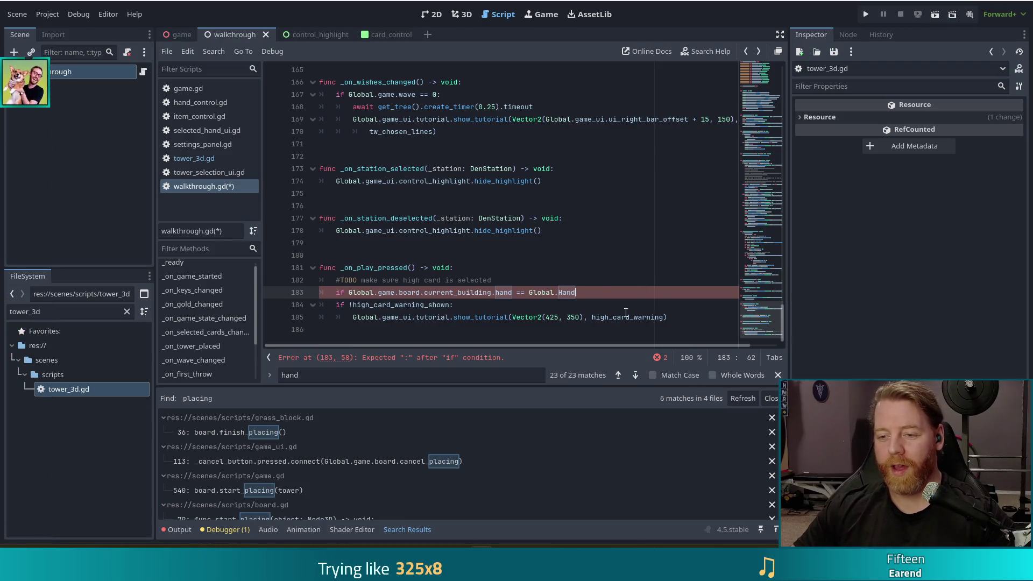
- Move the hand comparison into line 184's high card warning check, joined with 'and'
shift+click(347, 293)
key(BackSpace)
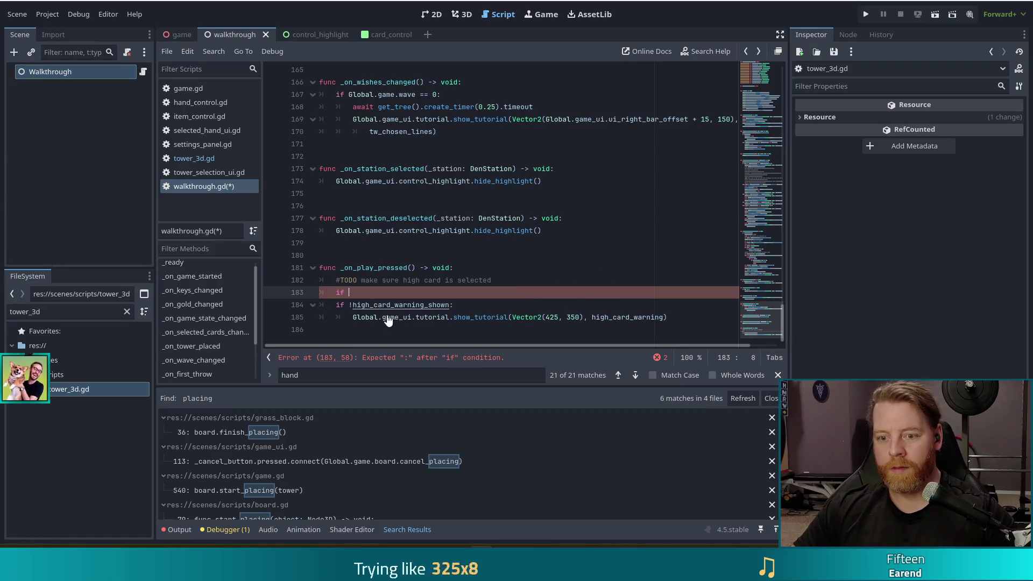
click(446, 305)
key(Right)
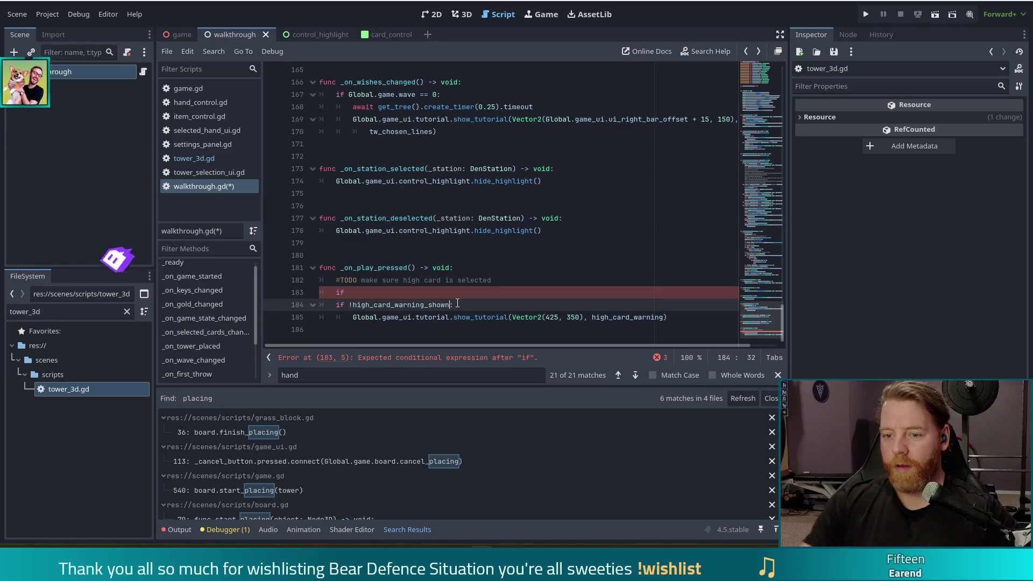
key(Home)
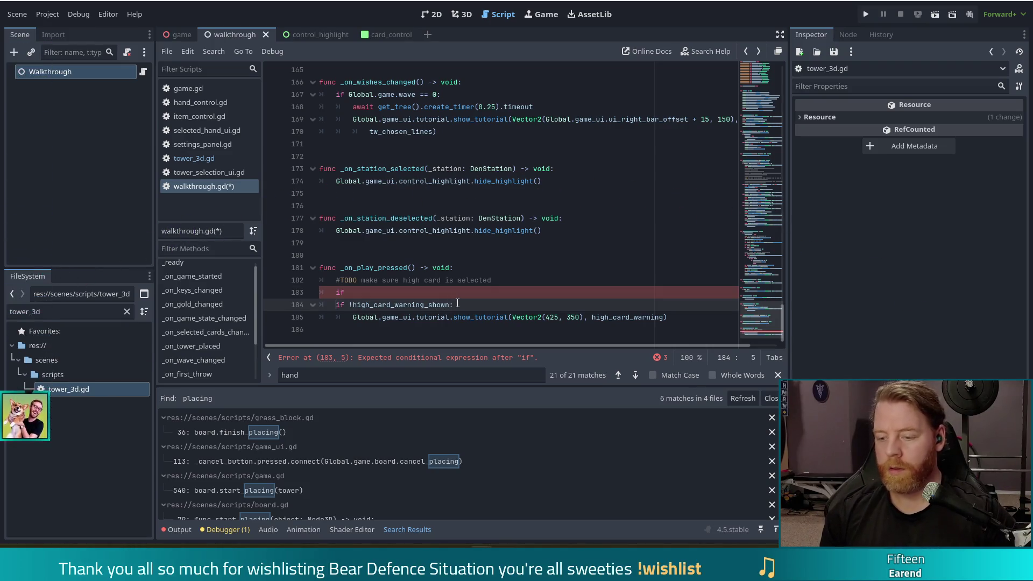
text(Global.game.board.current_building.hand == Global.Hand)
text(and)
- Delete the leftover empty if line and save walkthrough.gd
click(384, 291)
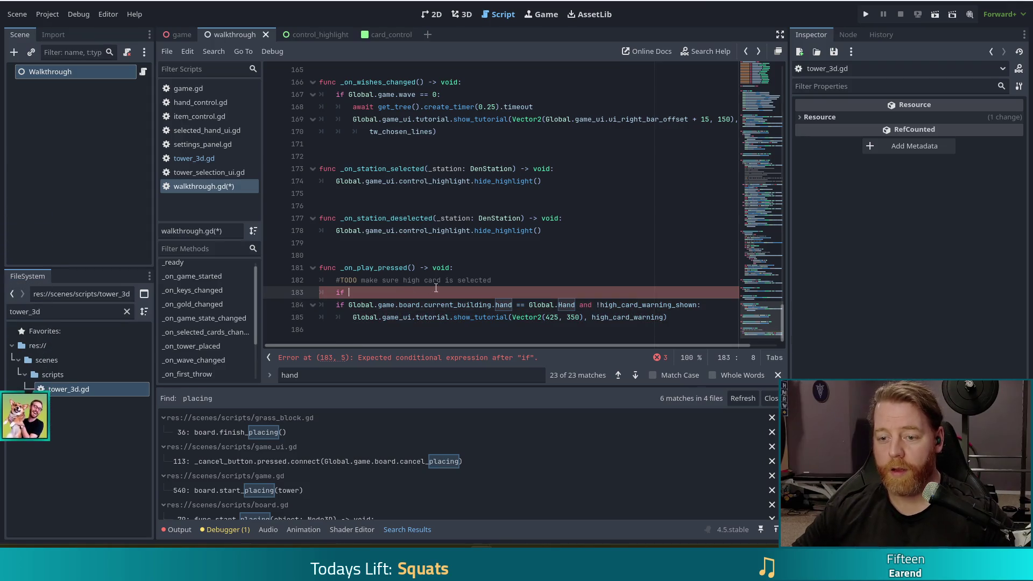
click(509, 282)
key(BackSpace)
click(579, 305)
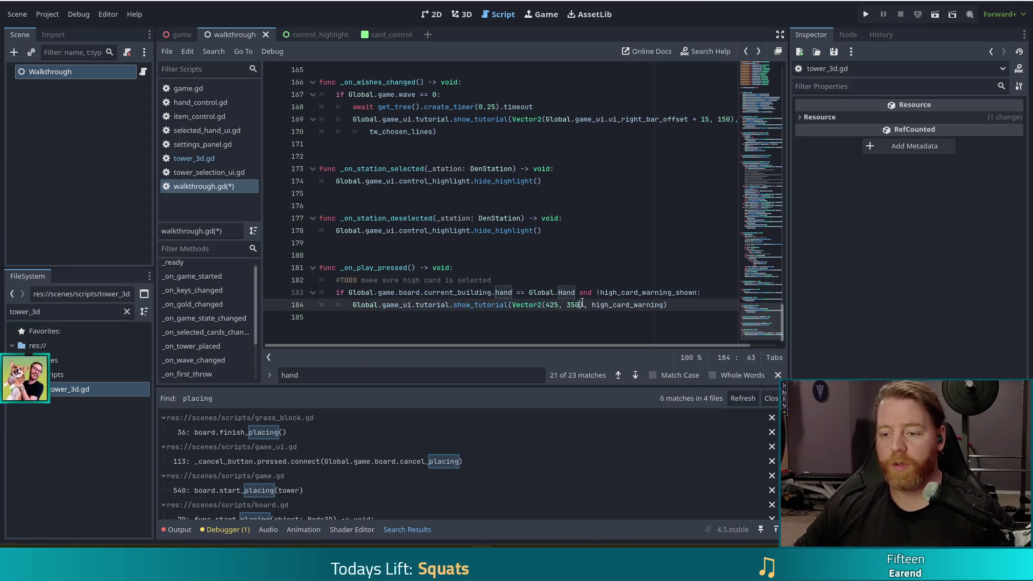
key(ctrl+s)
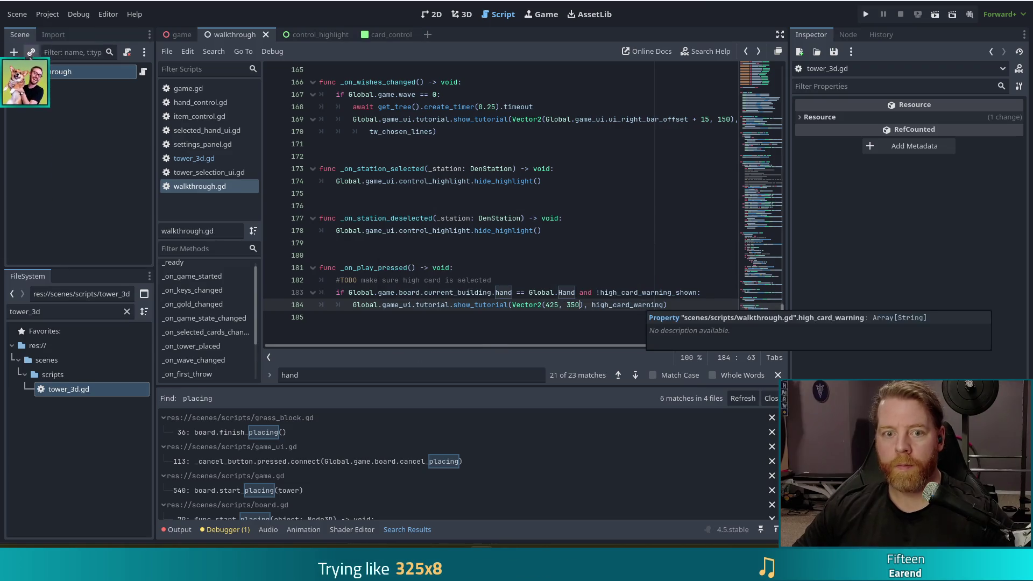
click(65, 74)
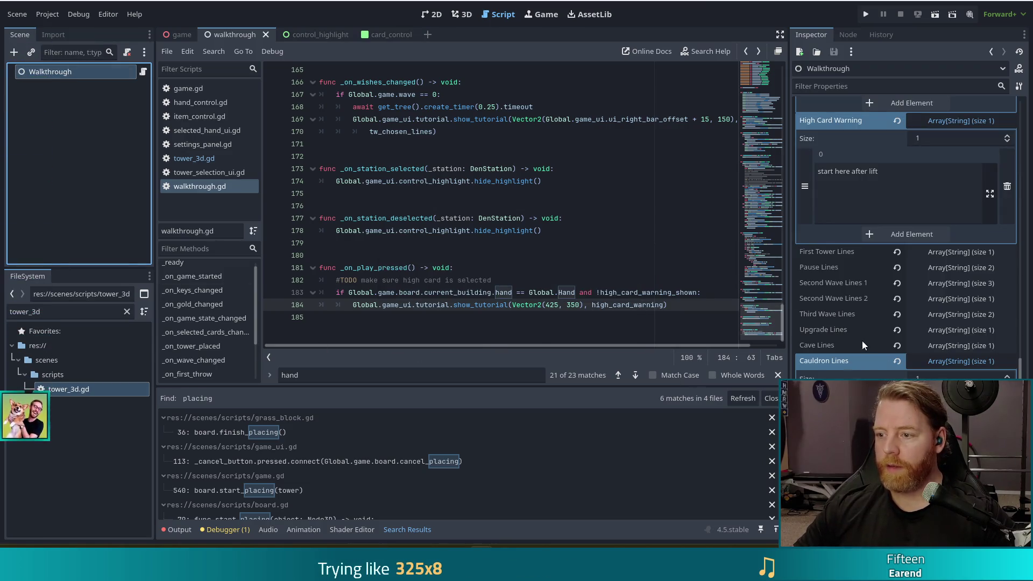
- Set High Card Warning to "hey, looks like you're playing [damage]high card.[/damage]"
click(920, 185)
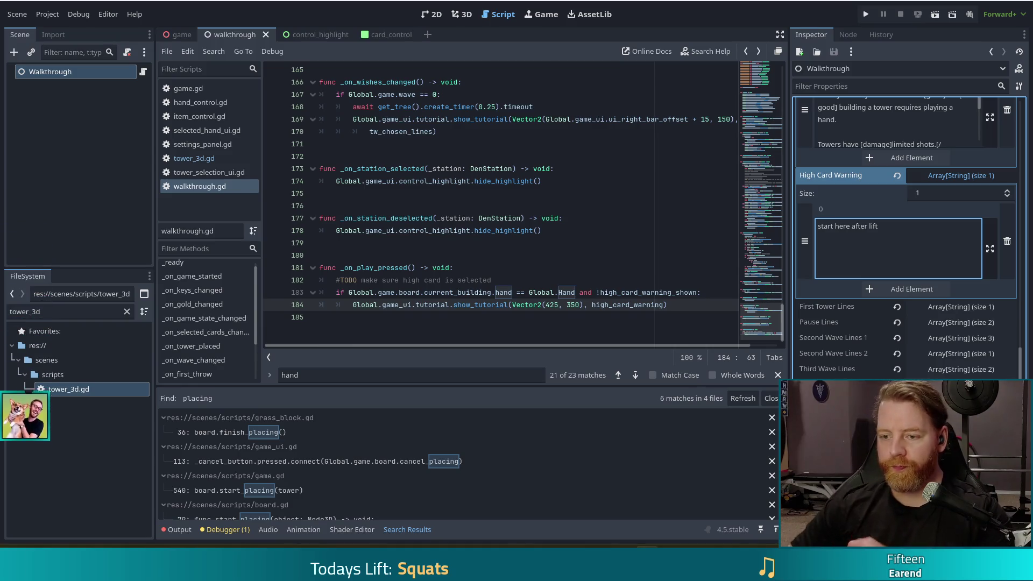
click(940, 235)
key(ctrl+a)
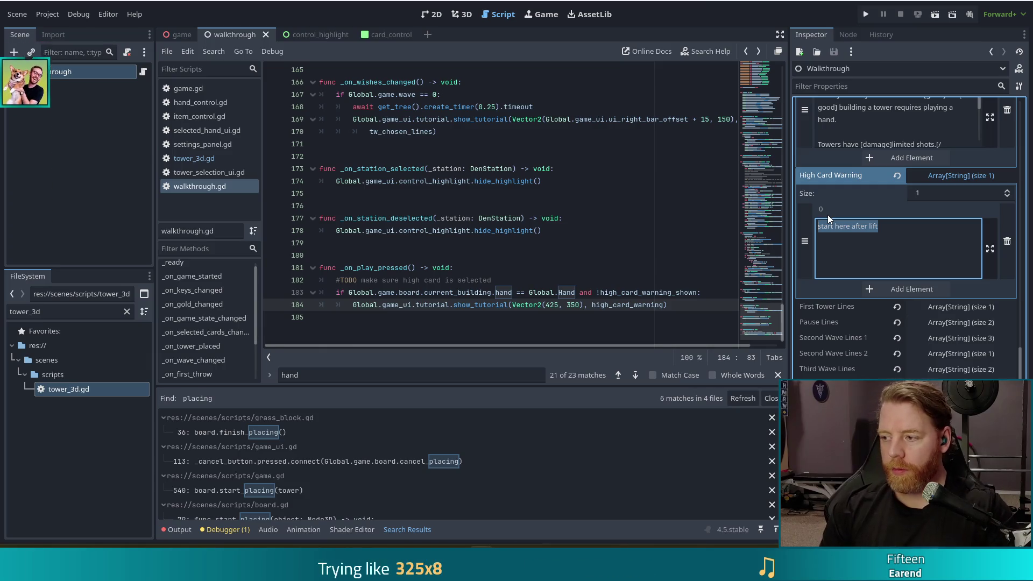
text(hey,)
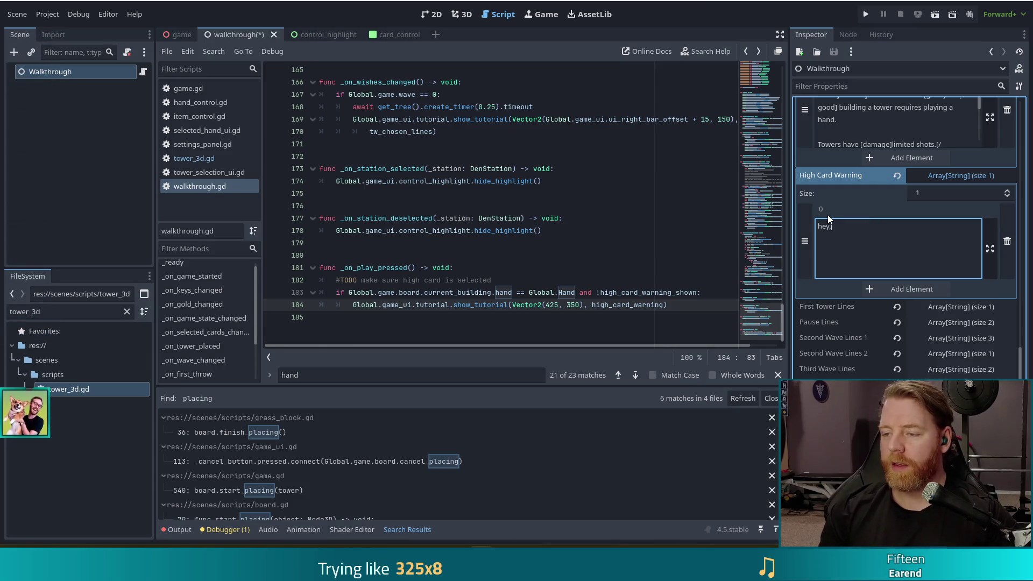
text( looks y)
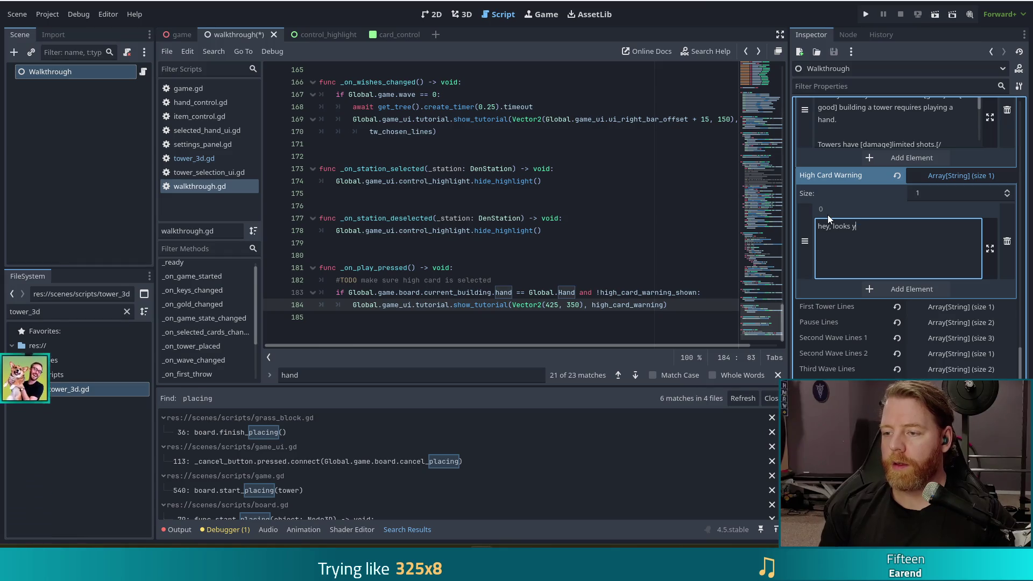
key(BackSpace)
text(like you're playing )
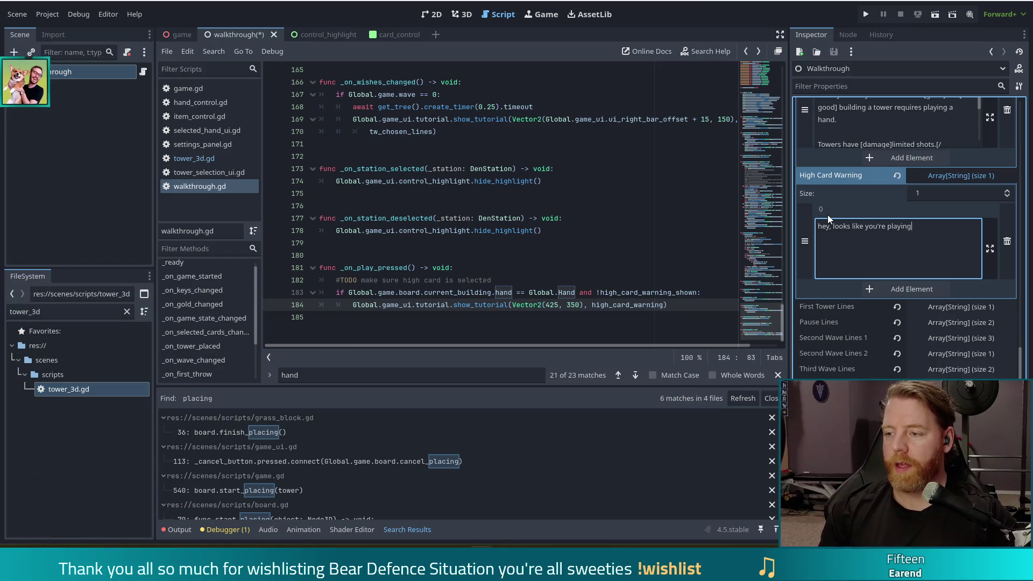
text(high card)
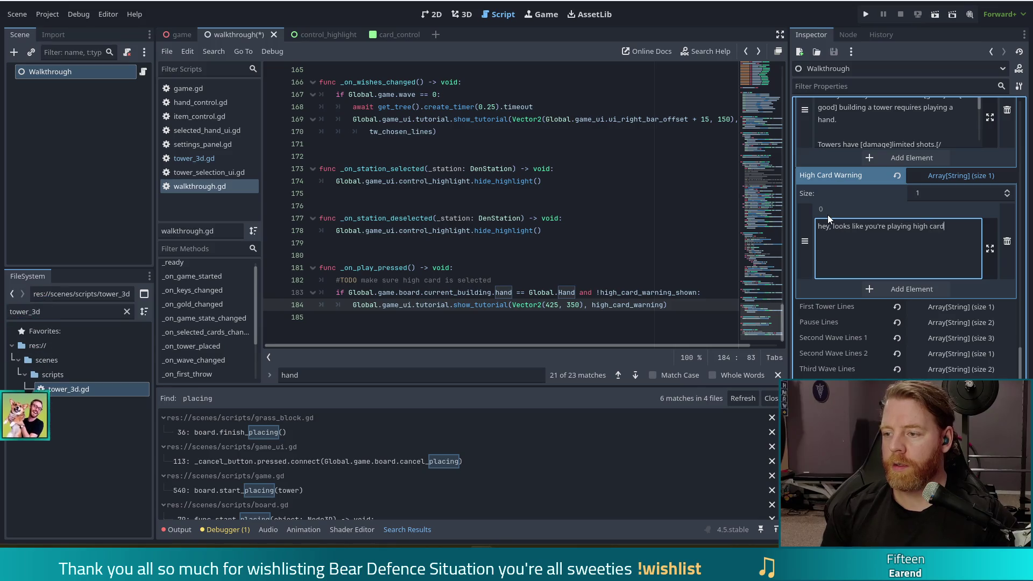
key(ctrl+Left)
text([damage)
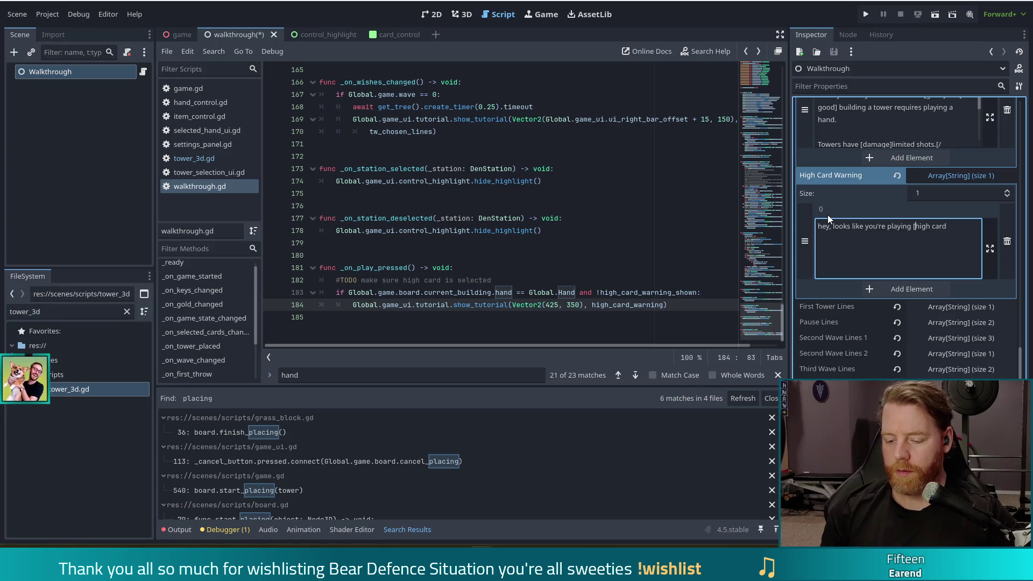
text(])
key(End)
text([)
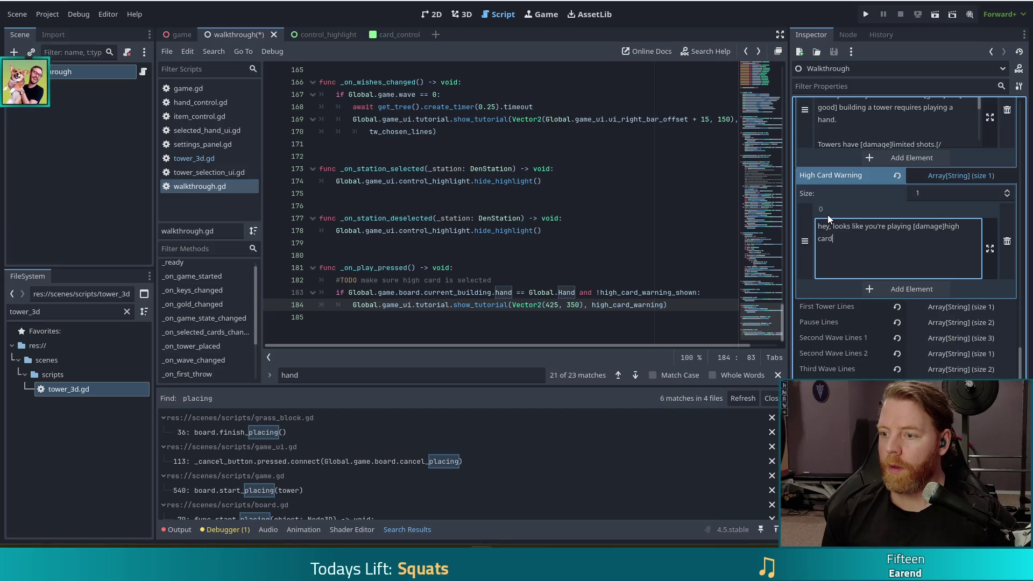
text(/damasge)
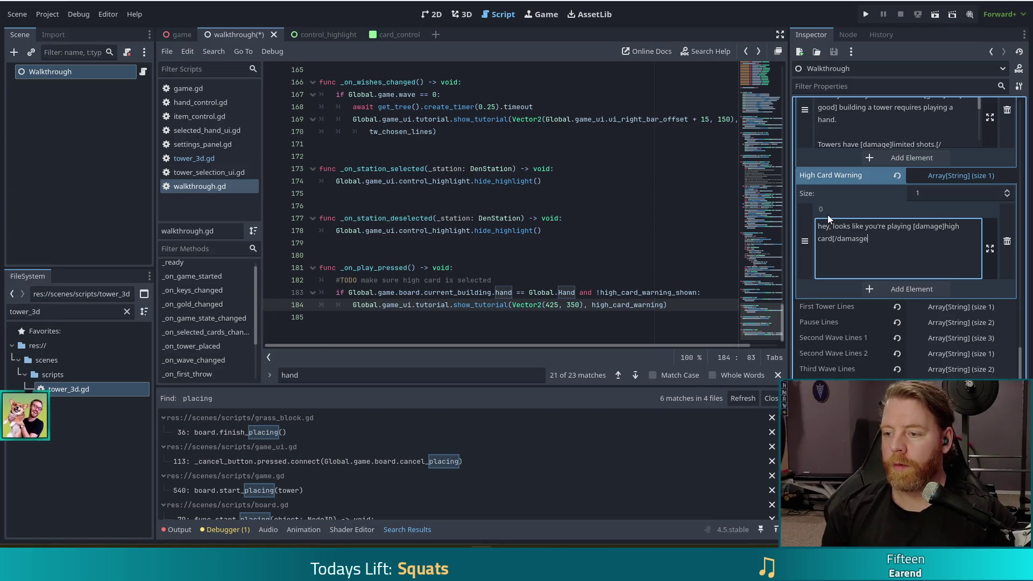
text(])
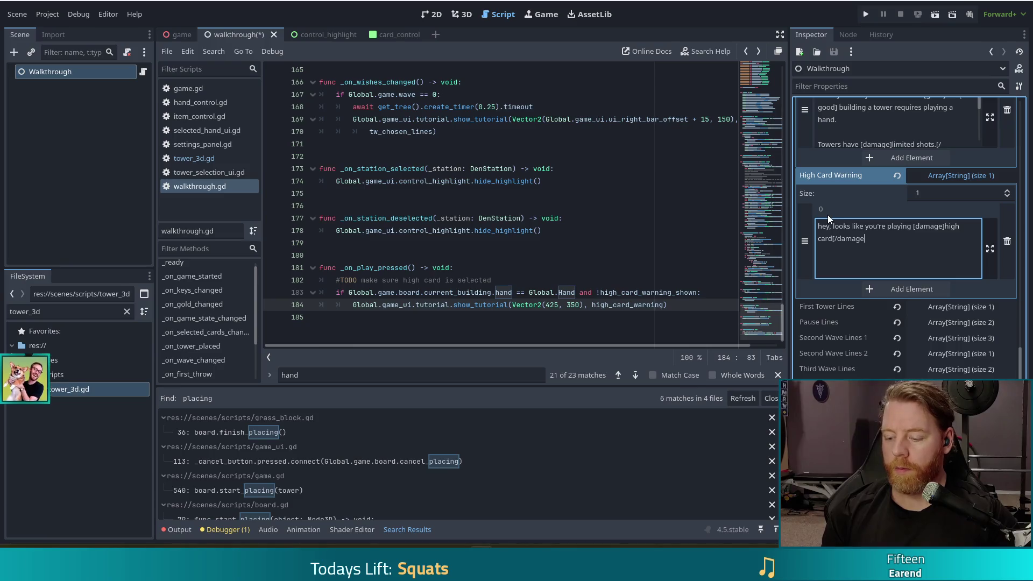
key(Left)
key(Left)
key(Left)
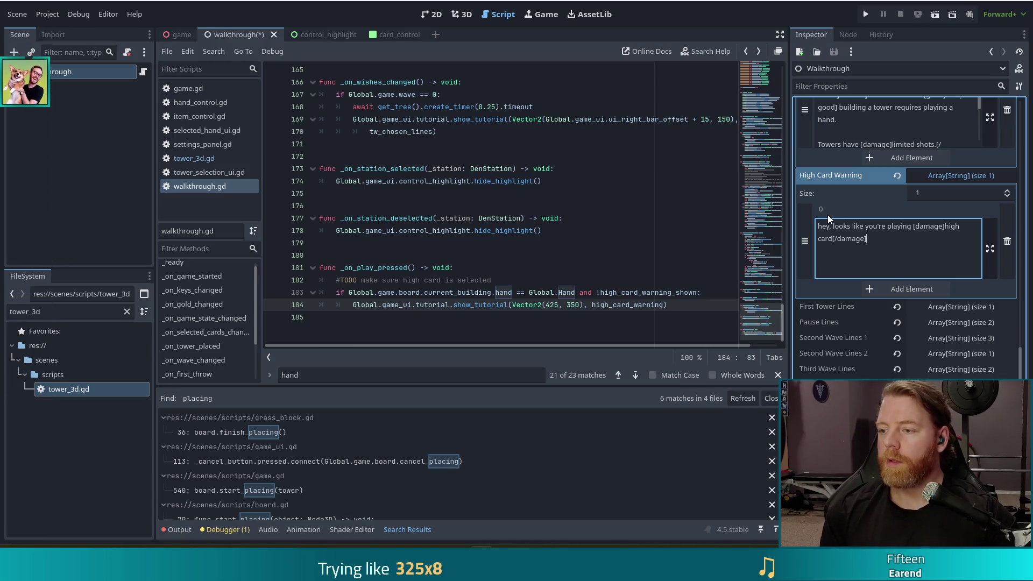
text(.)
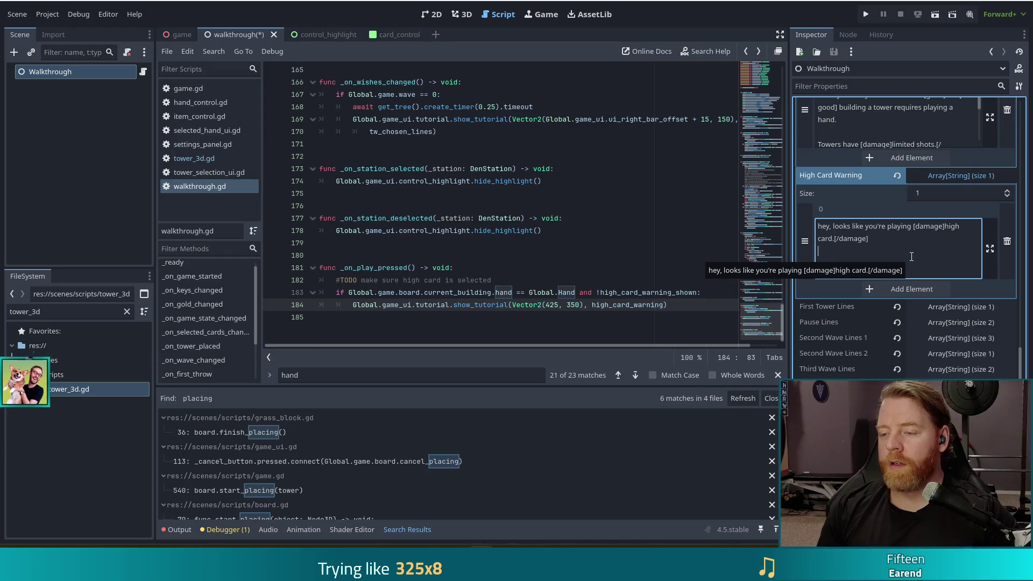
- Add the line 'you probably need a pair or better for most towers until you get some other modifiers' and save
text(you suck )
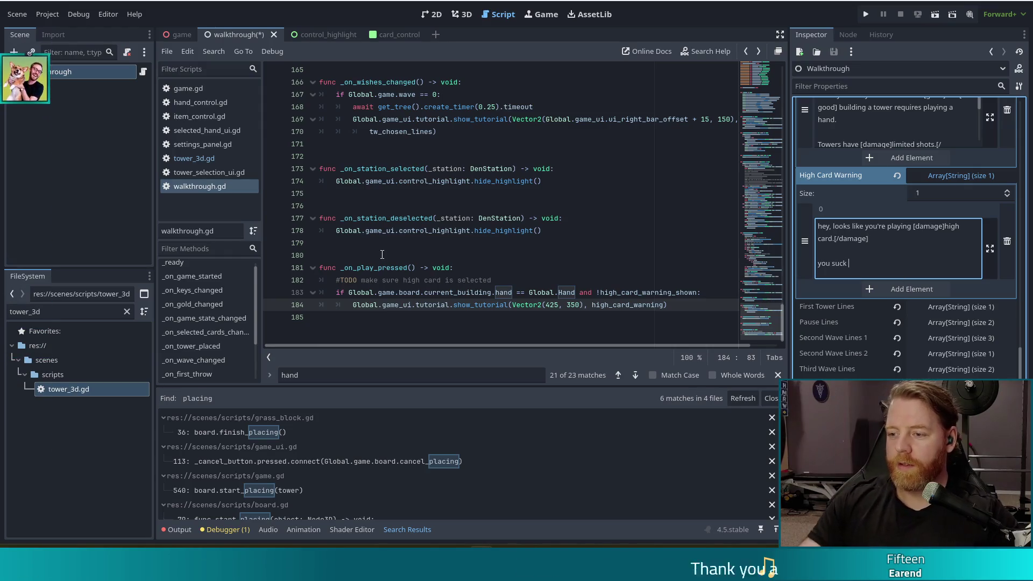
text(at tghisplease)
key(BackSpace)
key(BackSpace)
key(BackSpace)
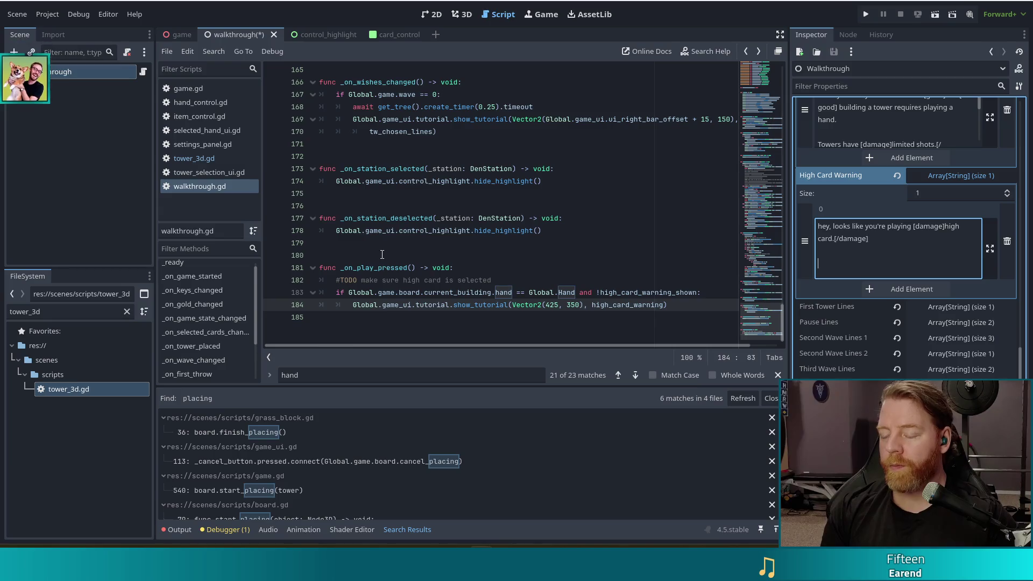
text(you probably need a pair or better fo)
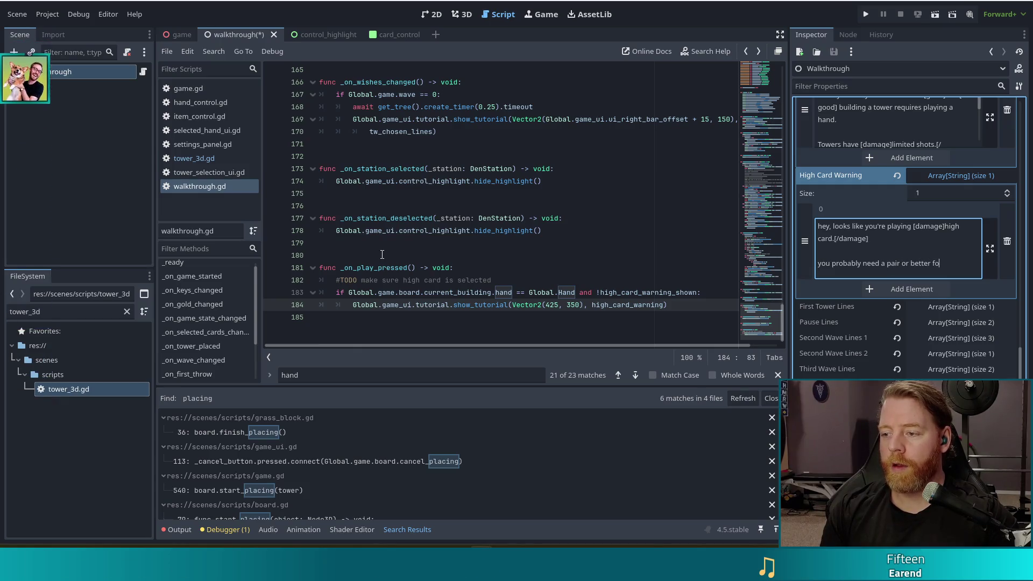
text(r most towers until you get)
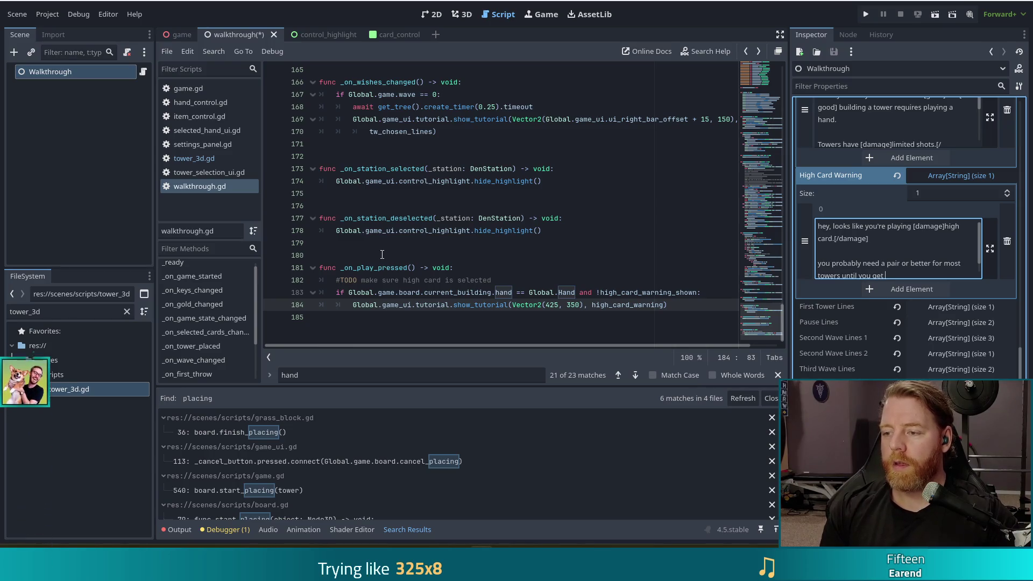
text( some other modifi)
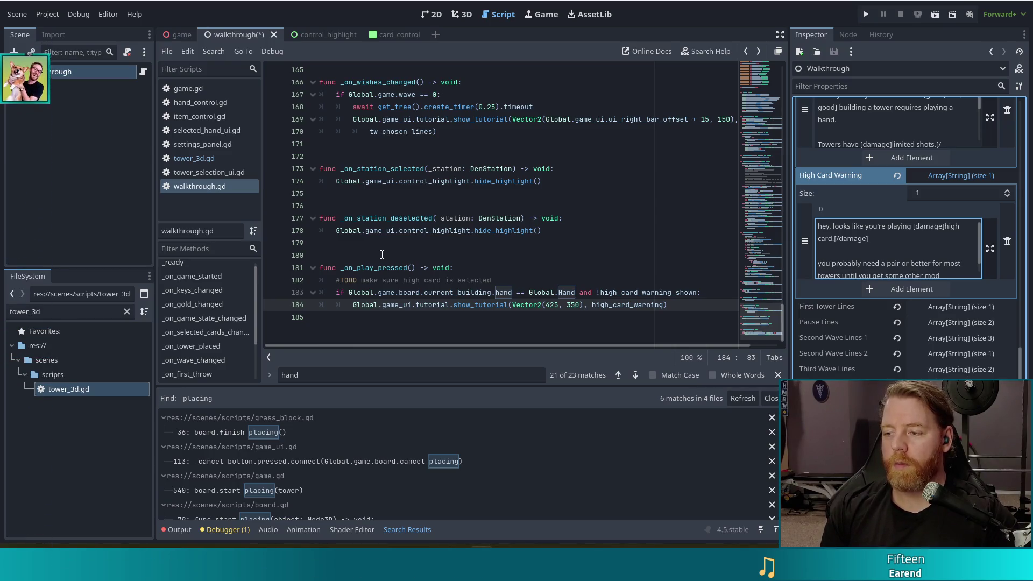
text(ers.)
key(ctrl+s)
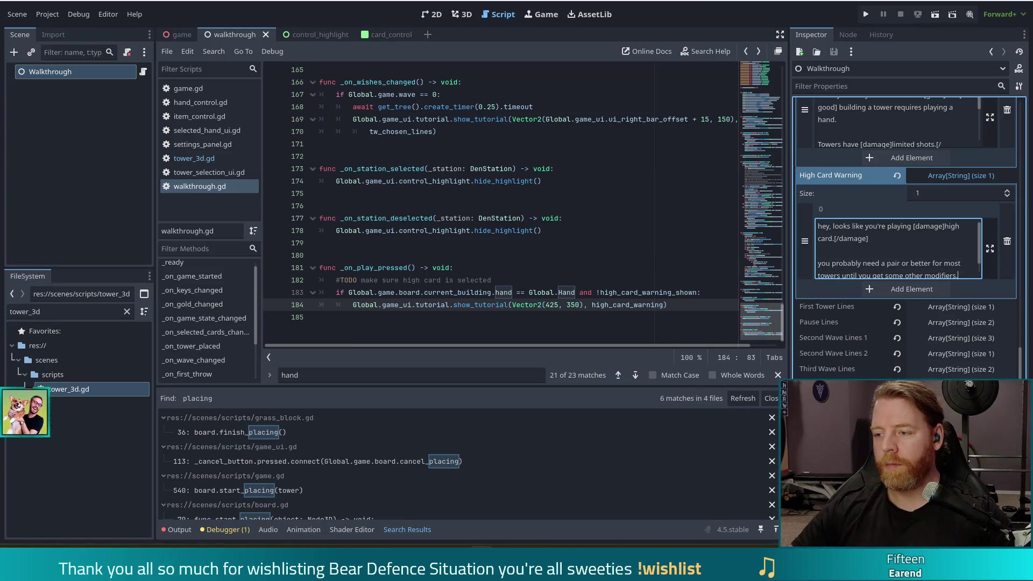
scroll(917, 259, down, 5)
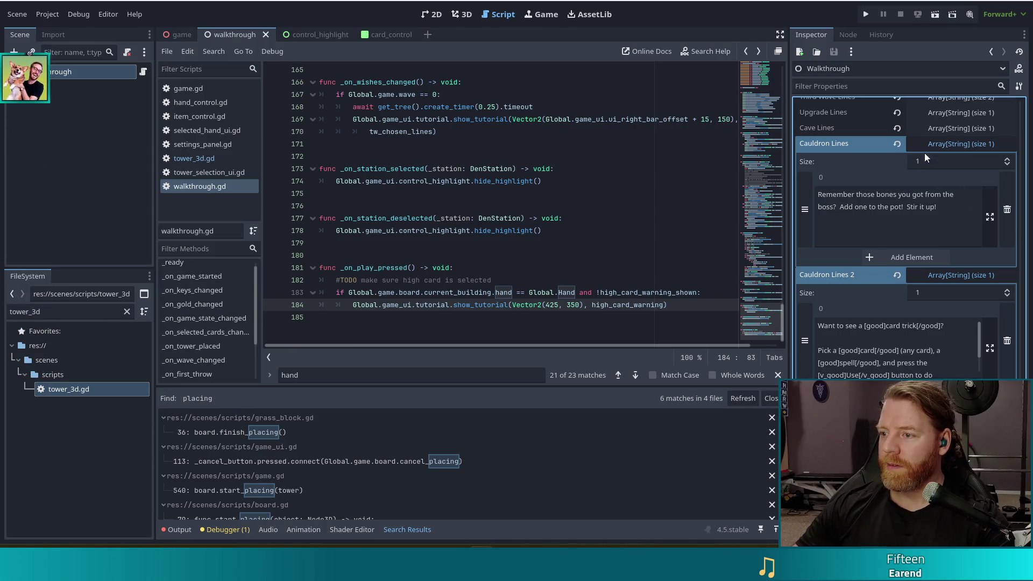
- Fold the Cauldron Lines, Cauldron Lines 2 and Cauldron Lines 3 arrays, then review High Card Warning
click(942, 144)
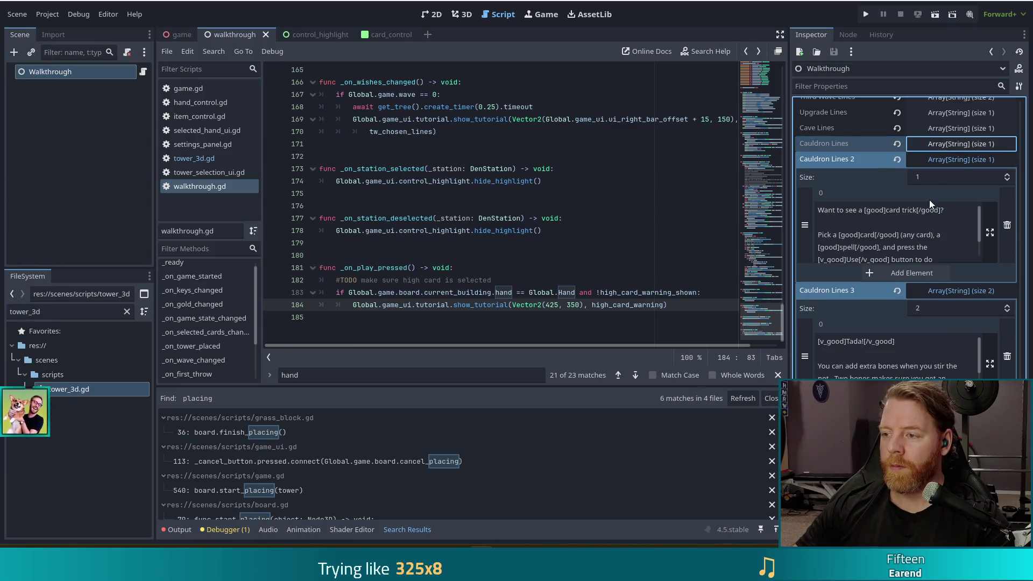
click(932, 160)
click(929, 189)
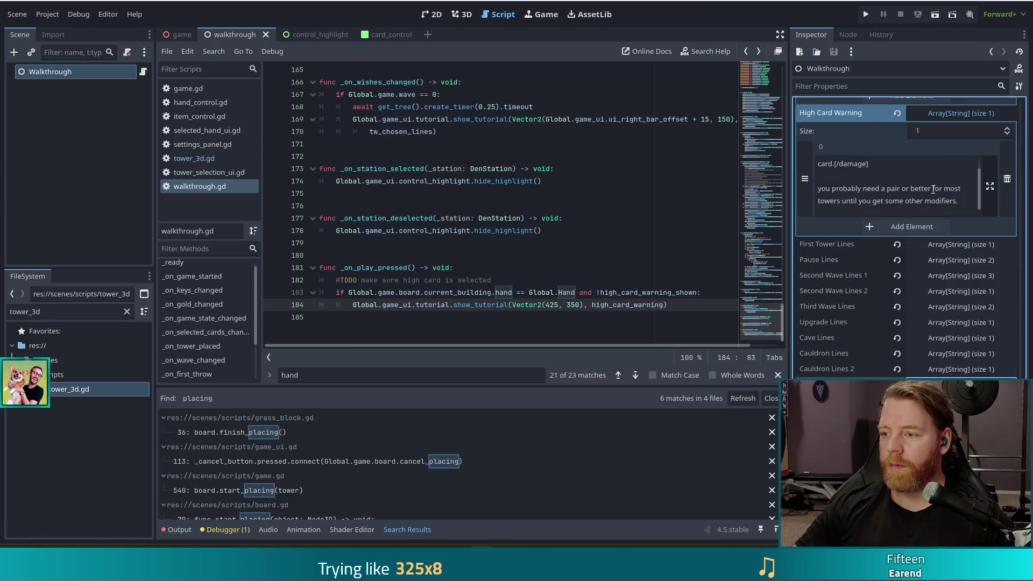
click(881, 188)
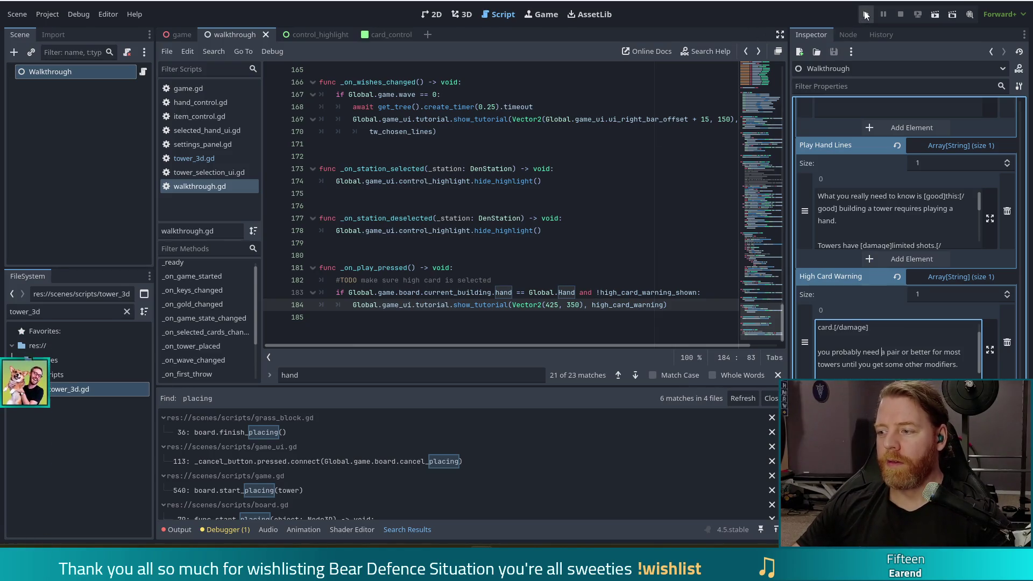
- Run the project and start Level 1 from the main menu
click(866, 14)
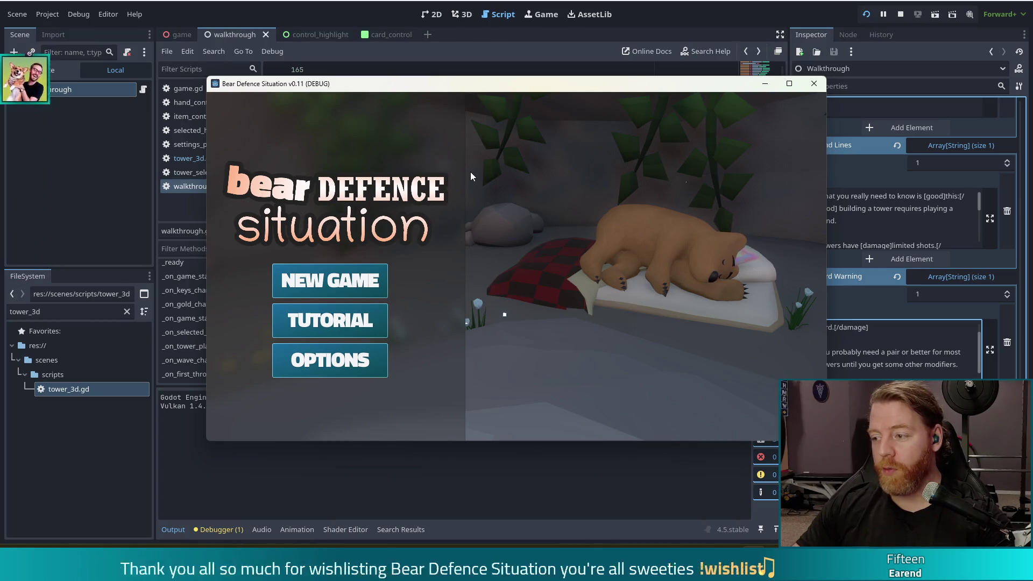
click(341, 325)
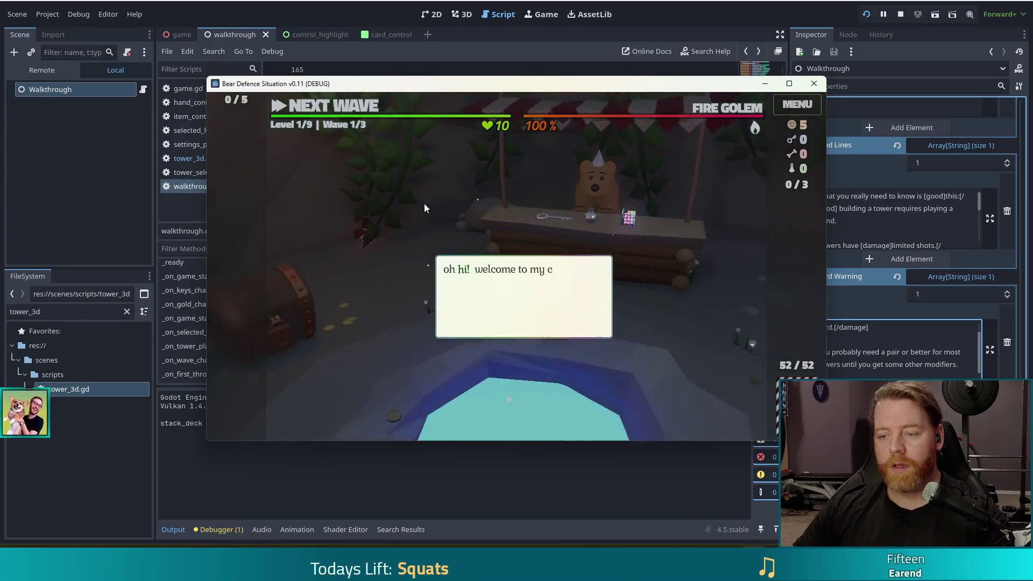
- Click through the opening tutorial dialogue and dismiss the first tip
click(458, 185)
click(551, 199)
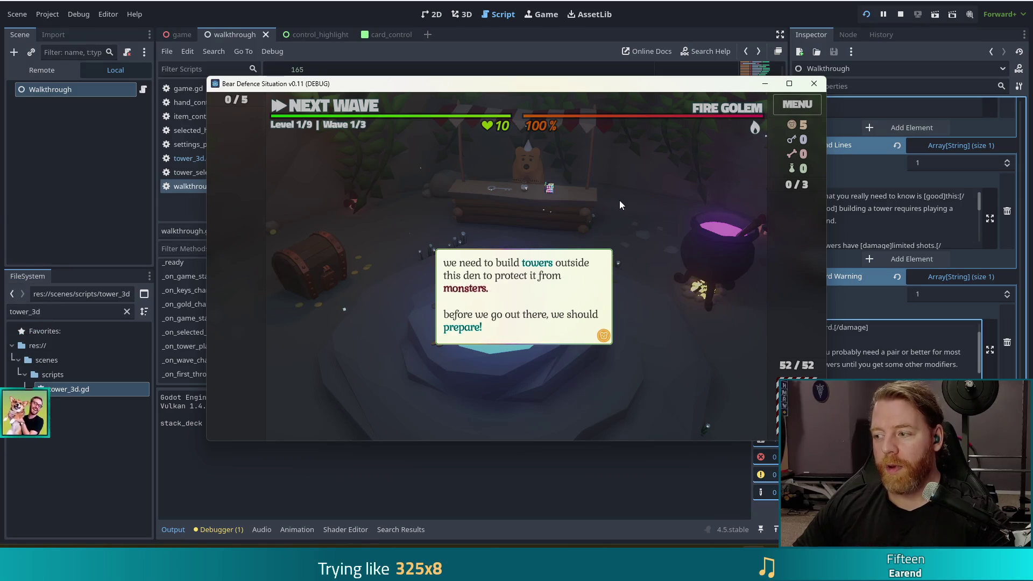
click(613, 202)
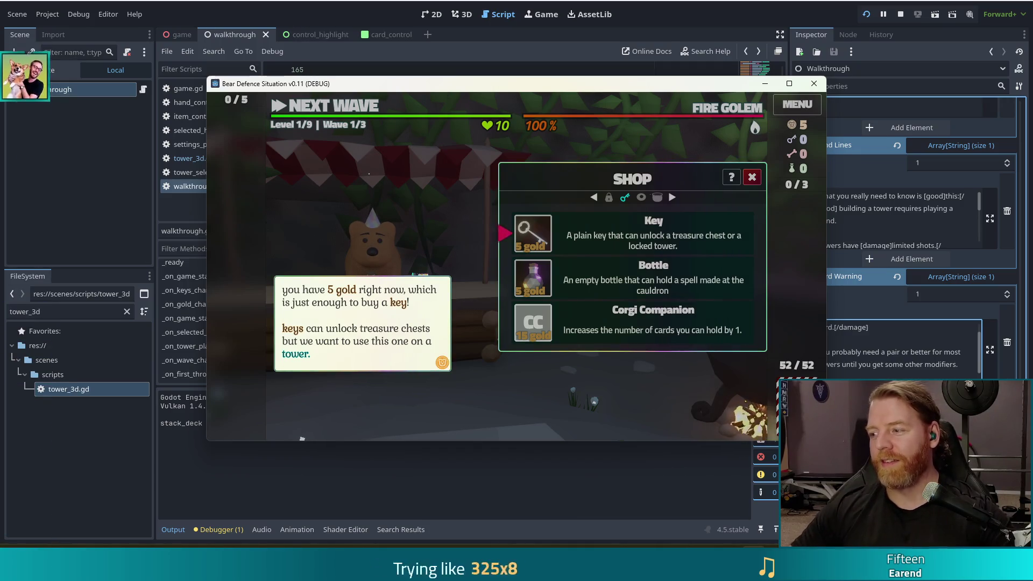
click(391, 354)
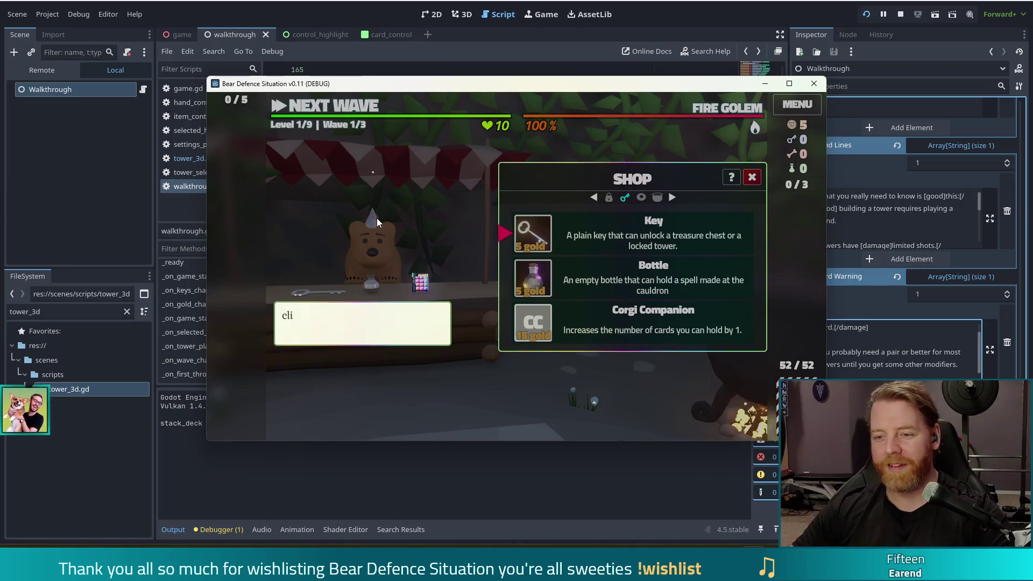
- Buy the Key from the shop and leave the shop for the map
click(435, 232)
click(532, 235)
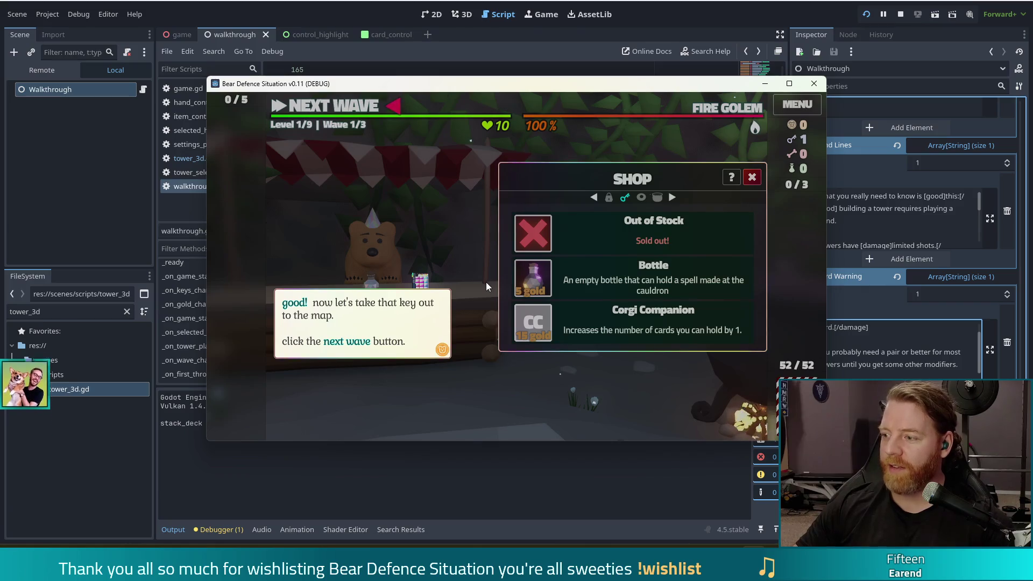
click(371, 114)
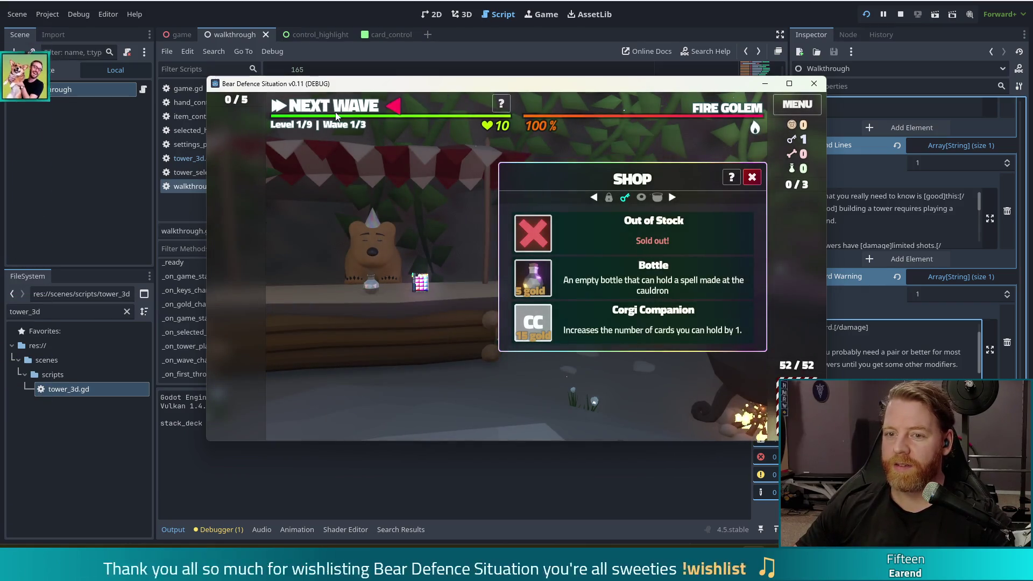
click(334, 112)
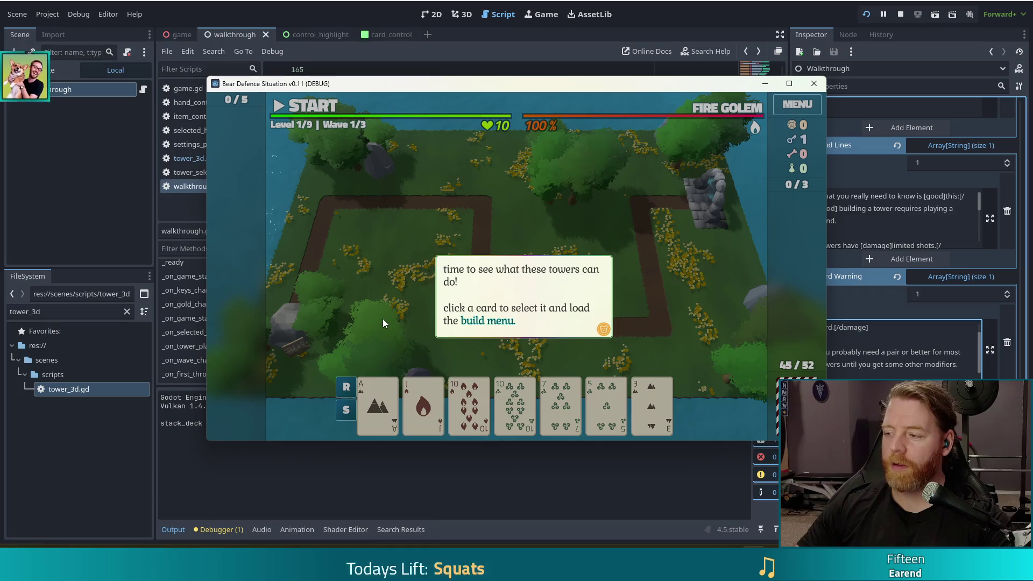
- Select the 10 of Fire and unlock the Lightning Tower, reading through the tutorial
click(400, 261)
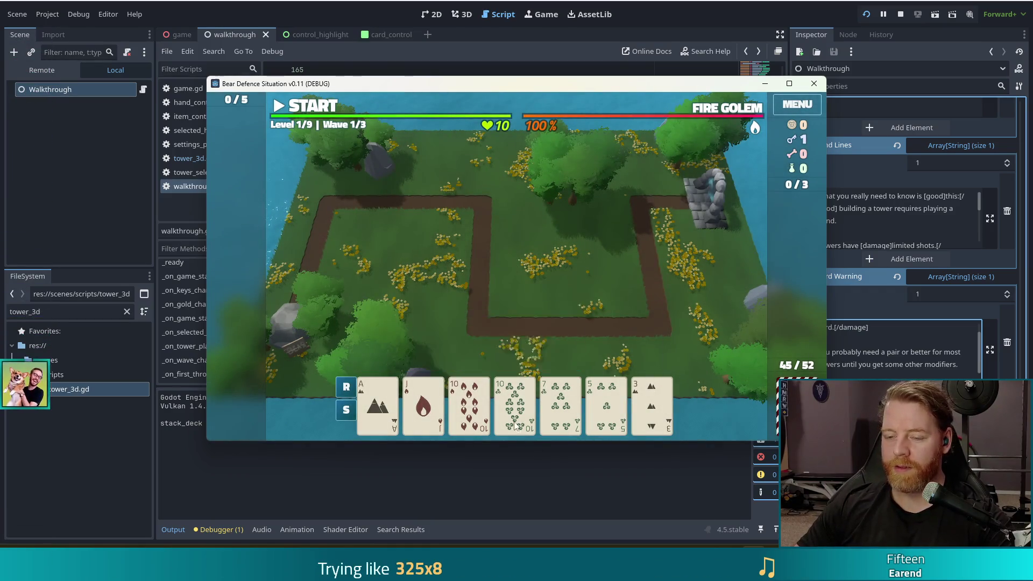
click(468, 403)
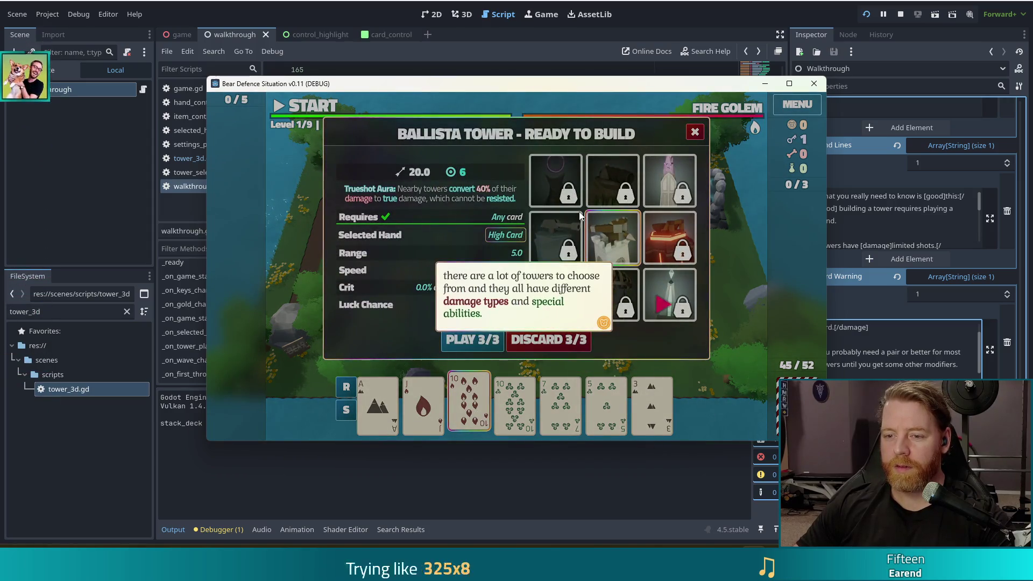
click(671, 253)
click(681, 306)
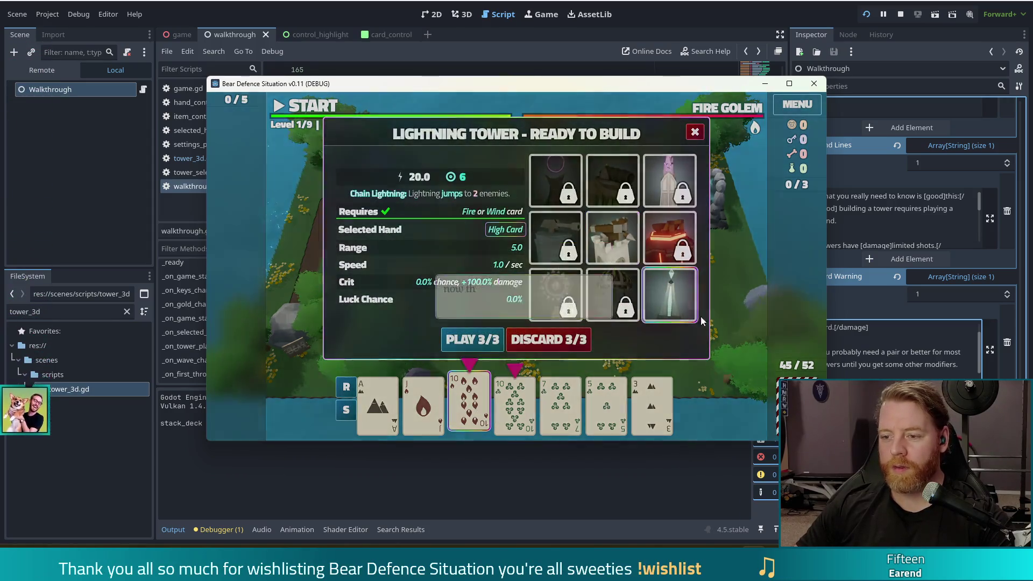
click(554, 223)
click(667, 232)
click(683, 269)
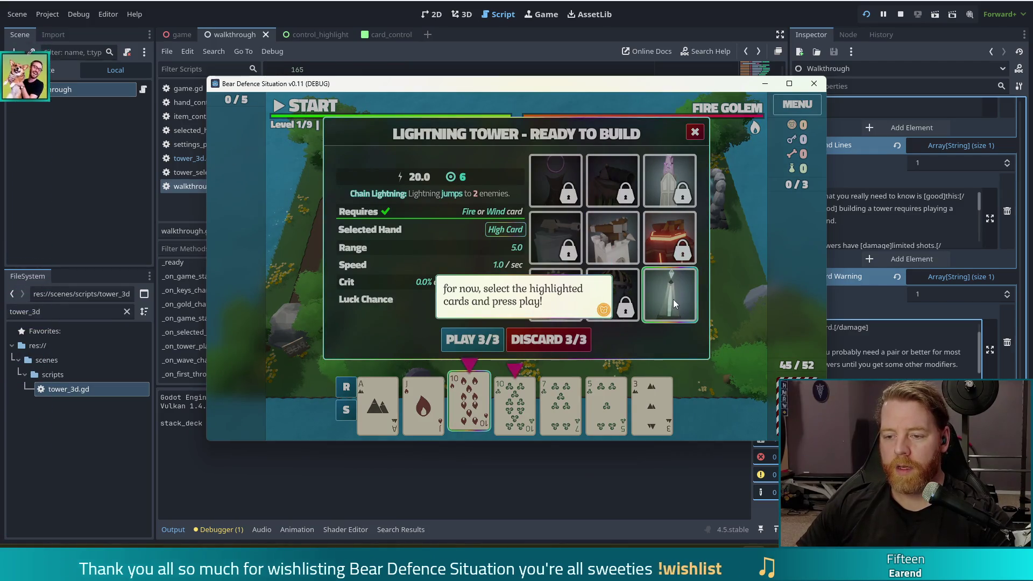
click(673, 299)
- Add the 10 of Wind, play the pair and place the Lightning Tower on the map
click(528, 403)
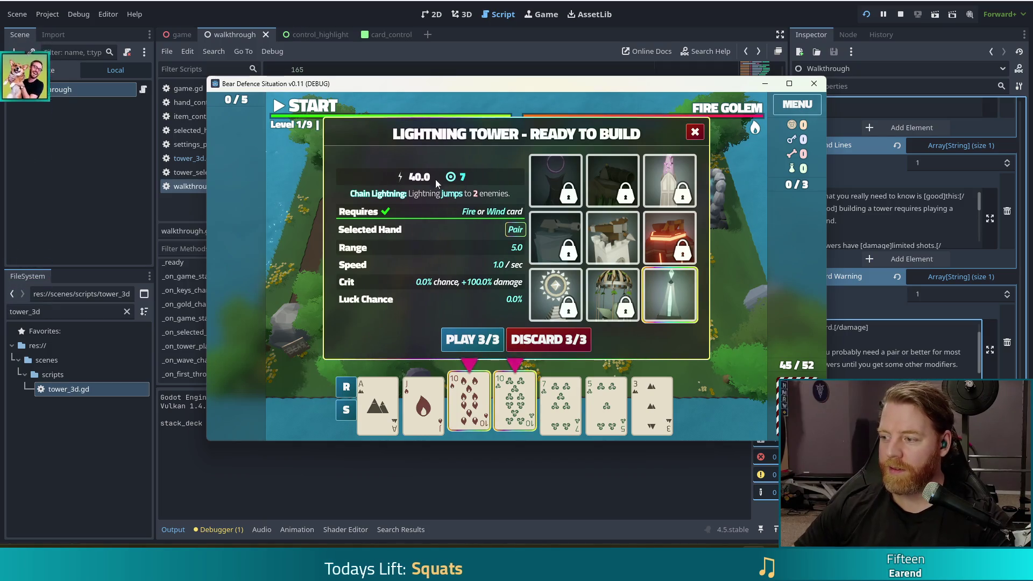
click(473, 338)
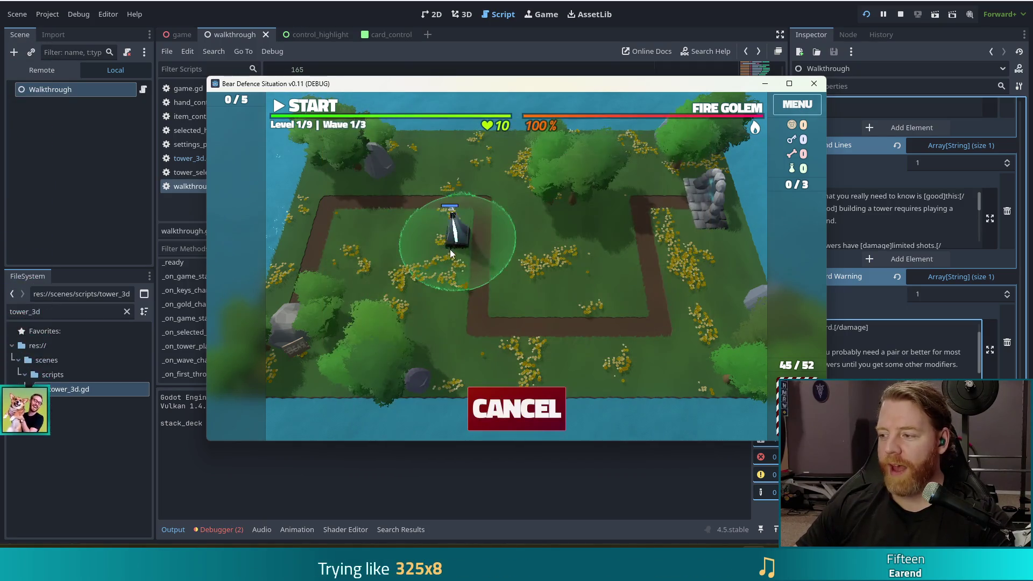
click(612, 288)
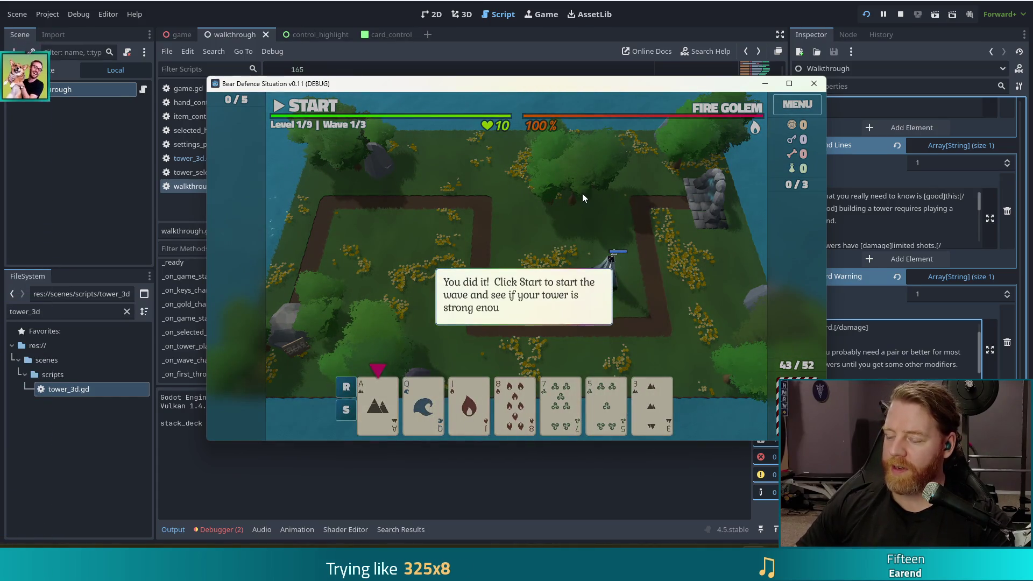
click(600, 196)
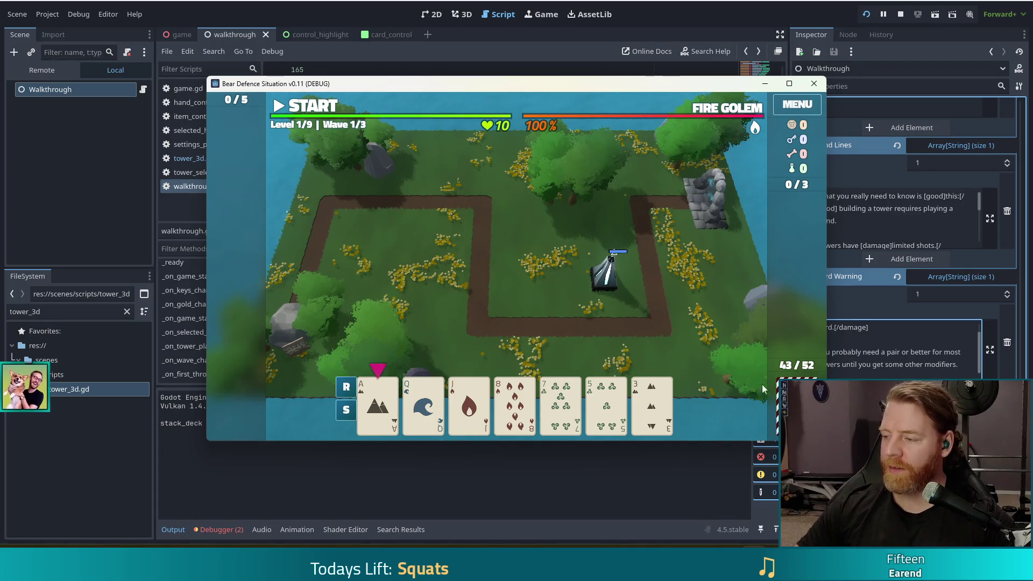
click(226, 528)
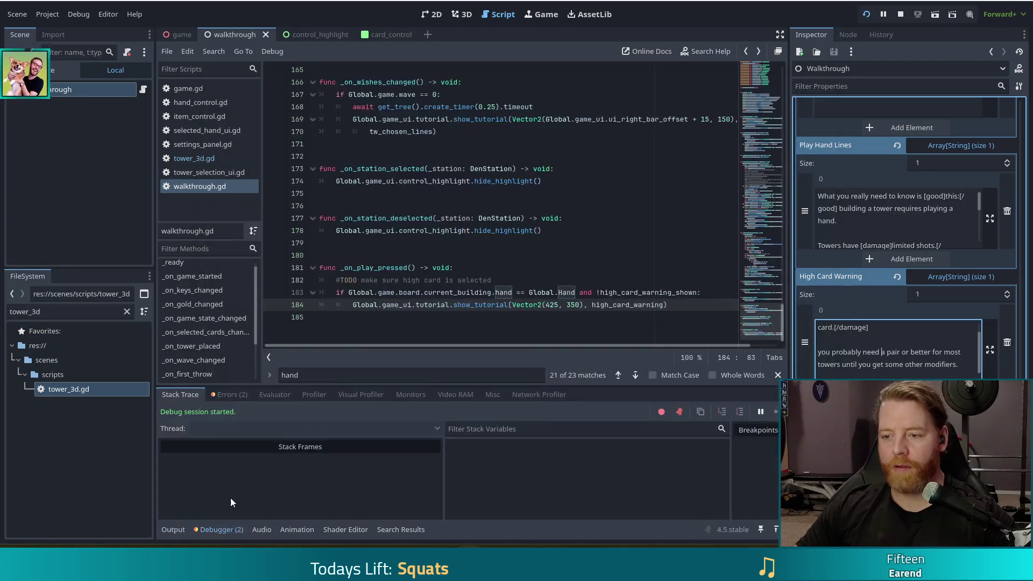
- Inspect the _on_play_pressed argument error in Errors, then open selected_hand_ui.gd
click(249, 393)
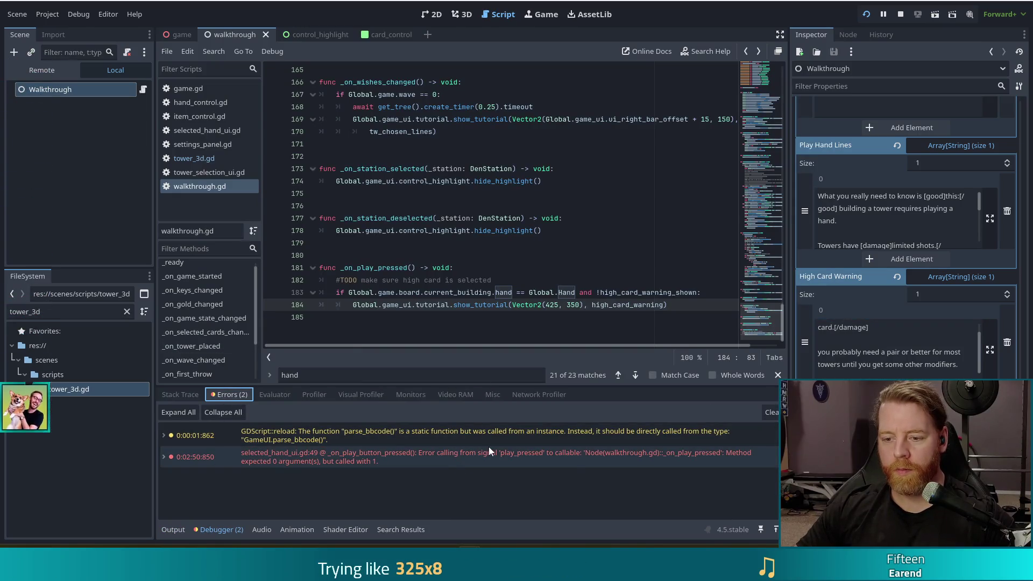
mouse_move(616, 459)
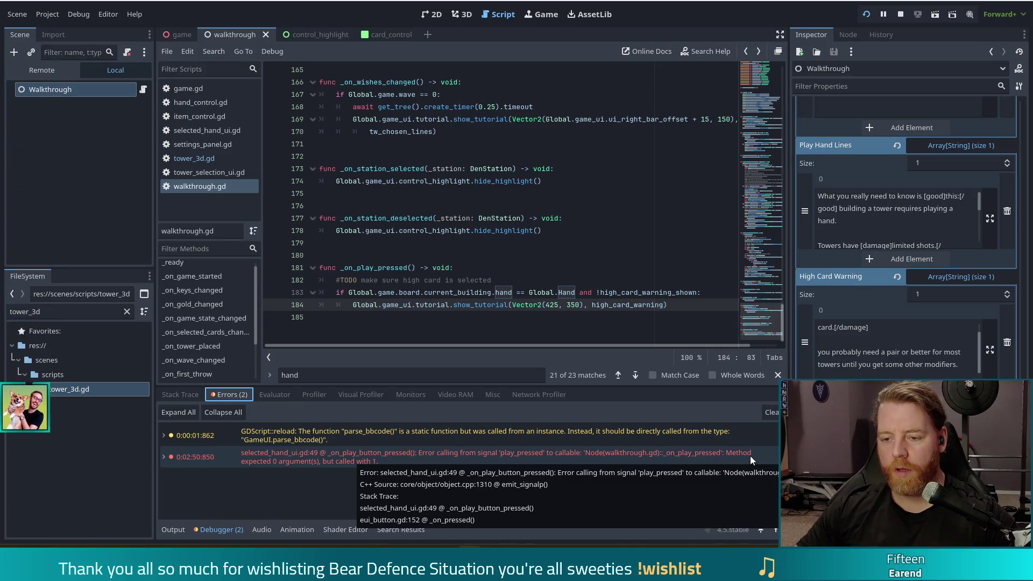
click(412, 268)
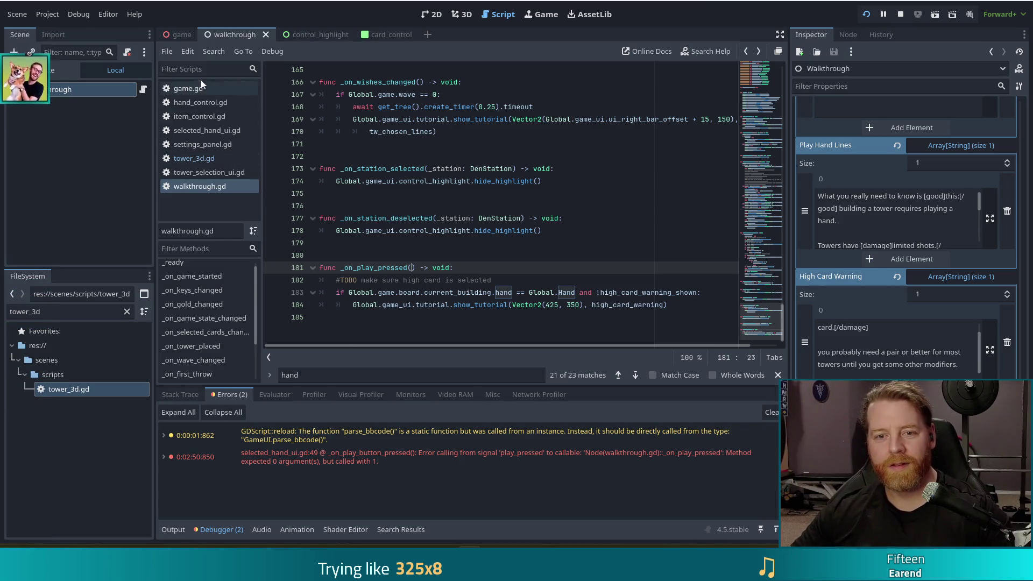
click(199, 132)
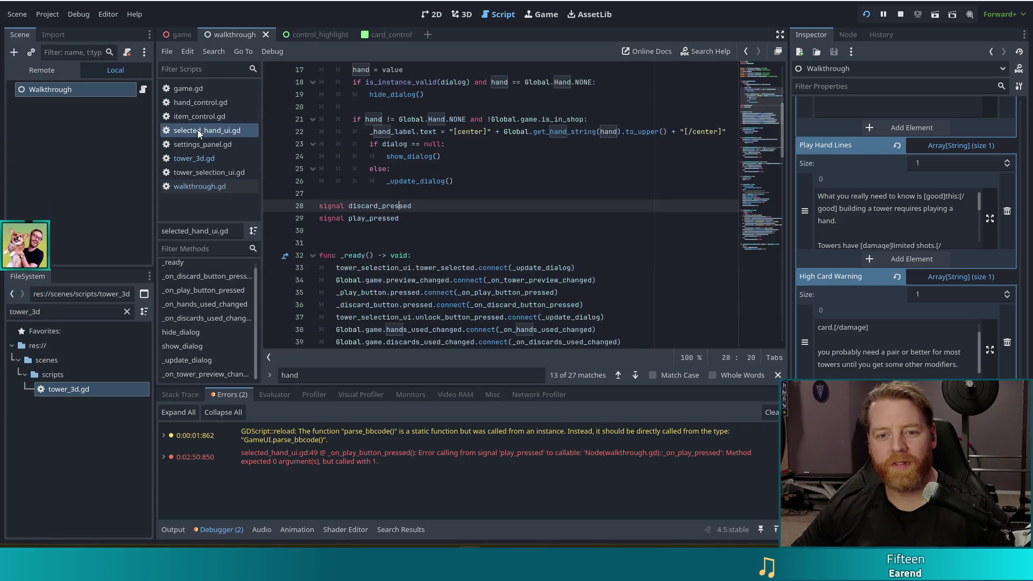
- Search selected_hand_ui.gd for play_presse to find the play_pressed emit on line 49, then return to tower_3d.gd
click(369, 218)
key(ctrl+f)
text(play)
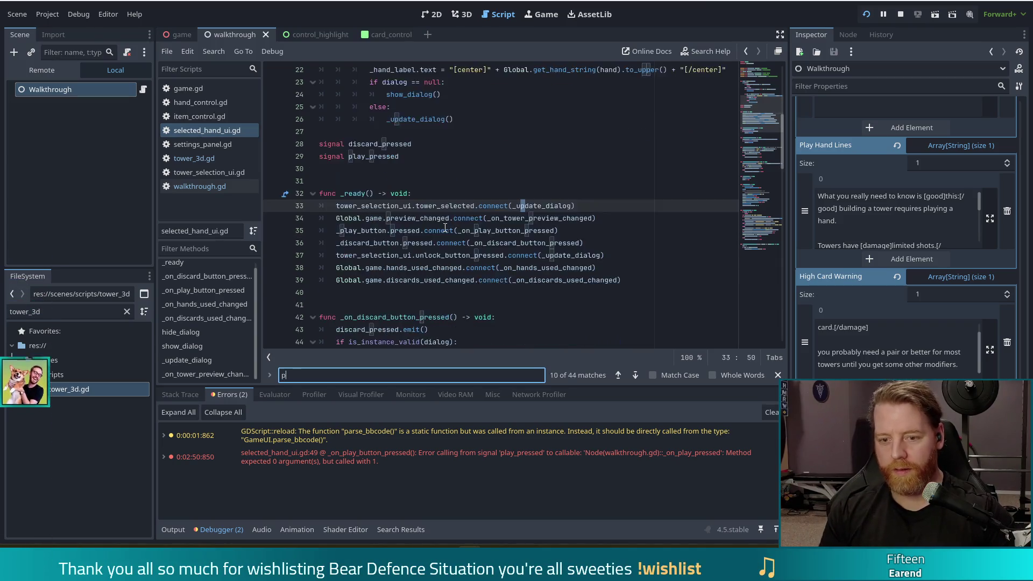
text(_presse)
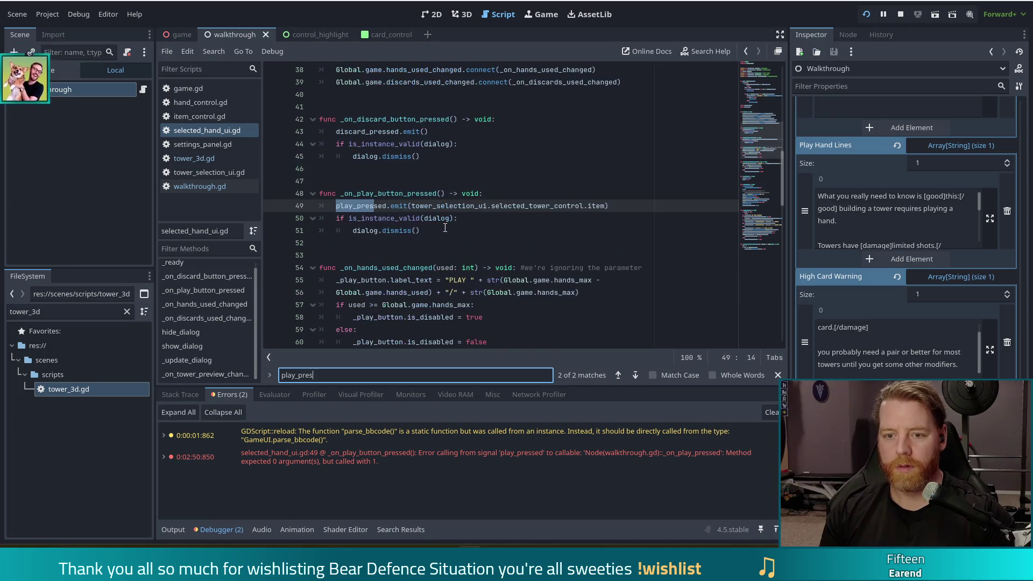
click(515, 206)
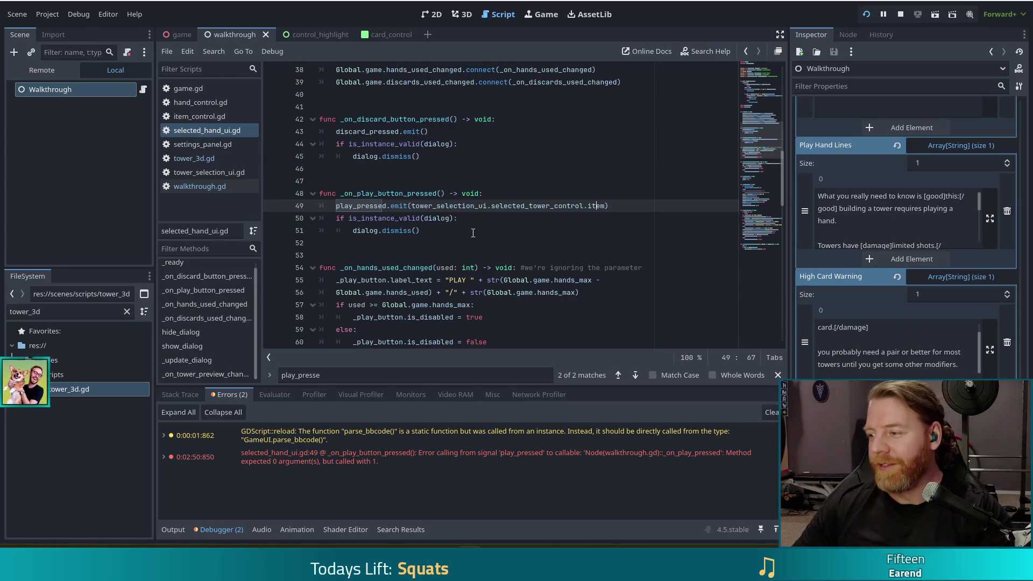
click(461, 270)
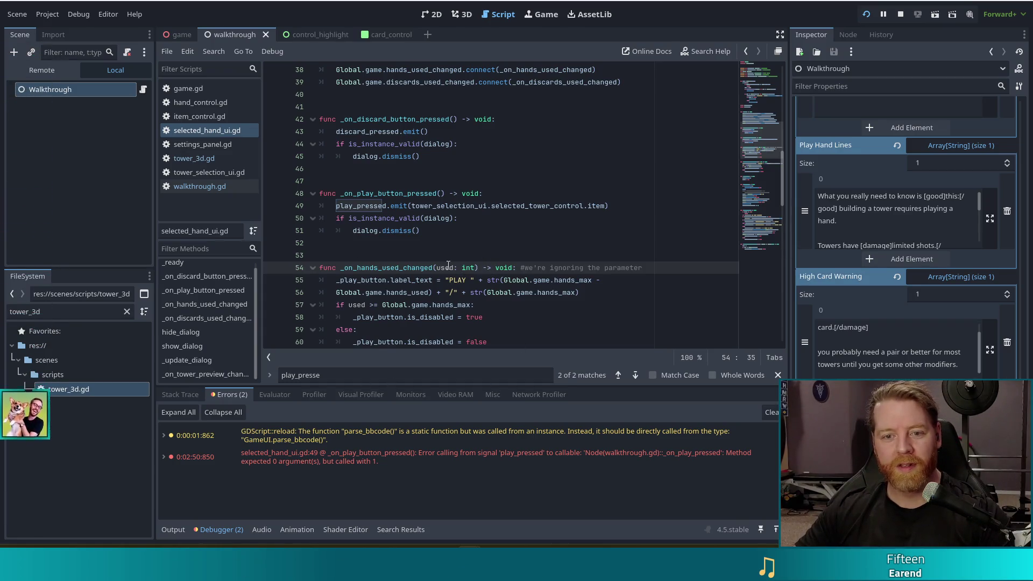
click(519, 256)
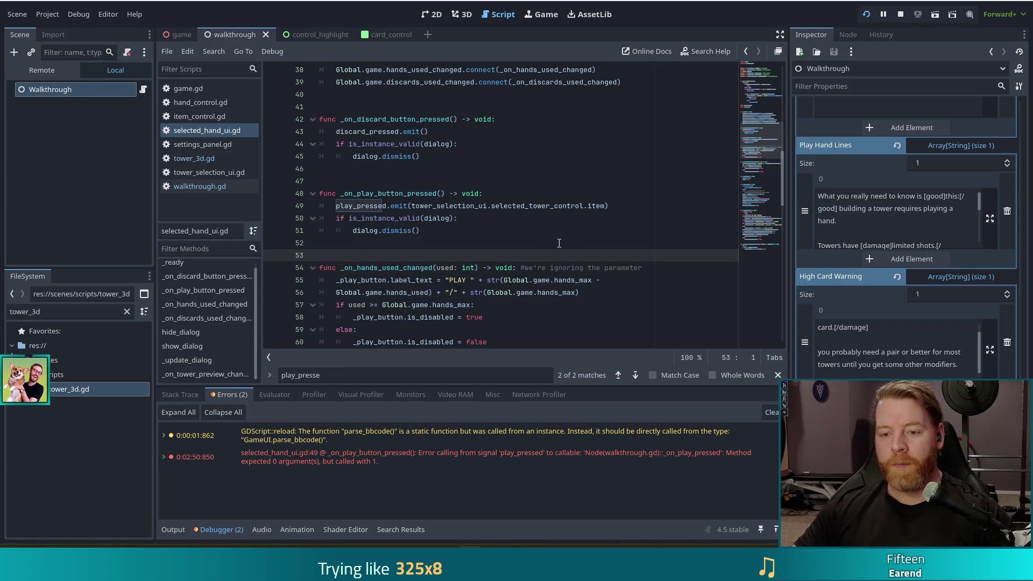
key(alt+Left)
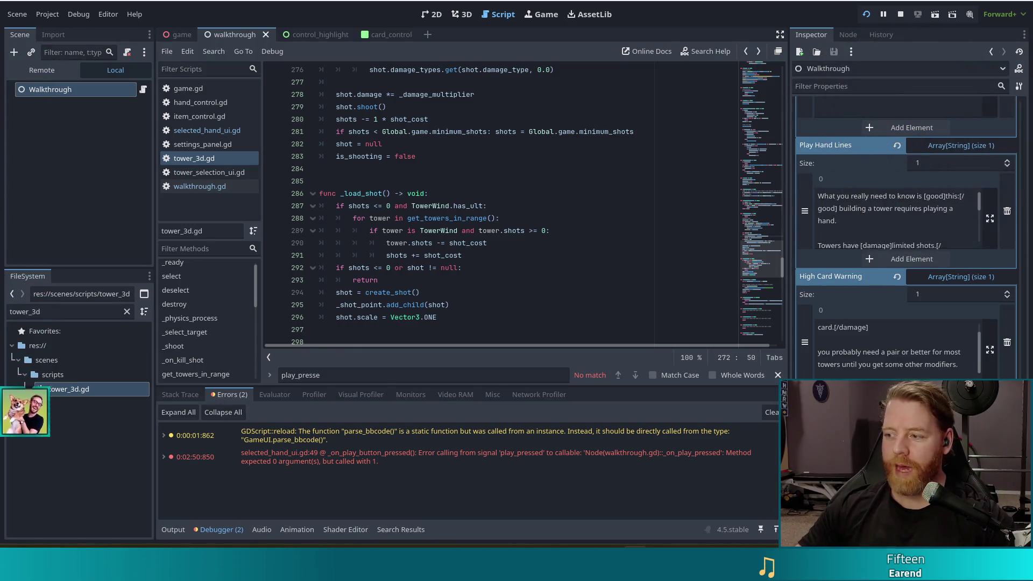
- Review the TowerWind check and damage conversion lines in tower_3d.gd, then switch back to walkthrough.gd
click(424, 230)
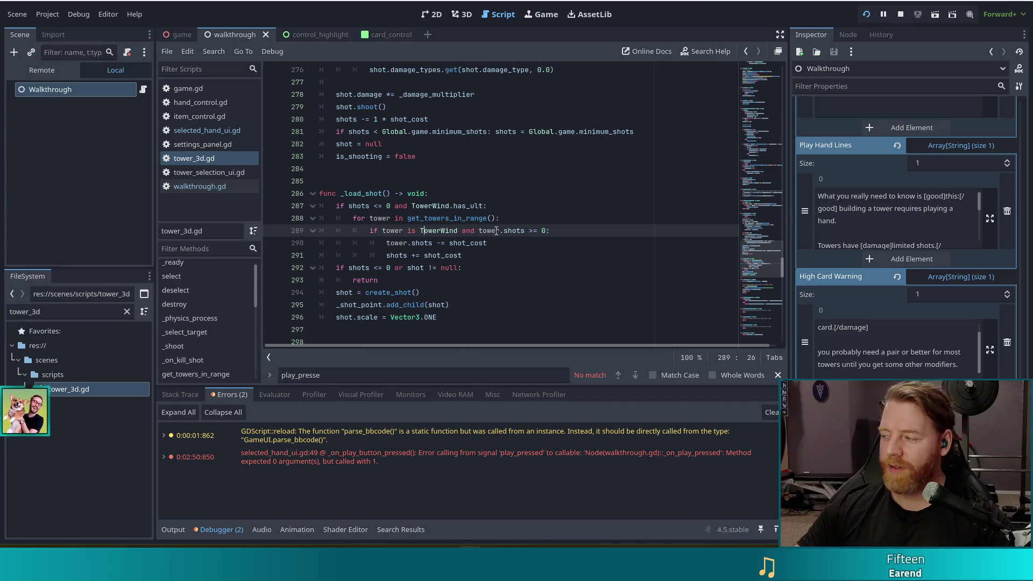
mouse_move(496, 232)
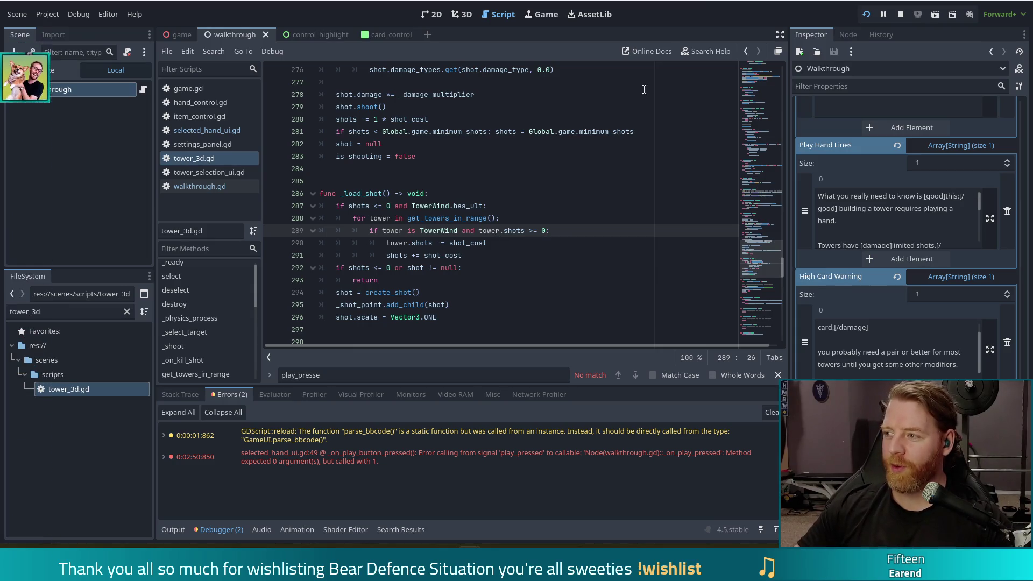
scroll(386, 267, up, 5)
click(411, 205)
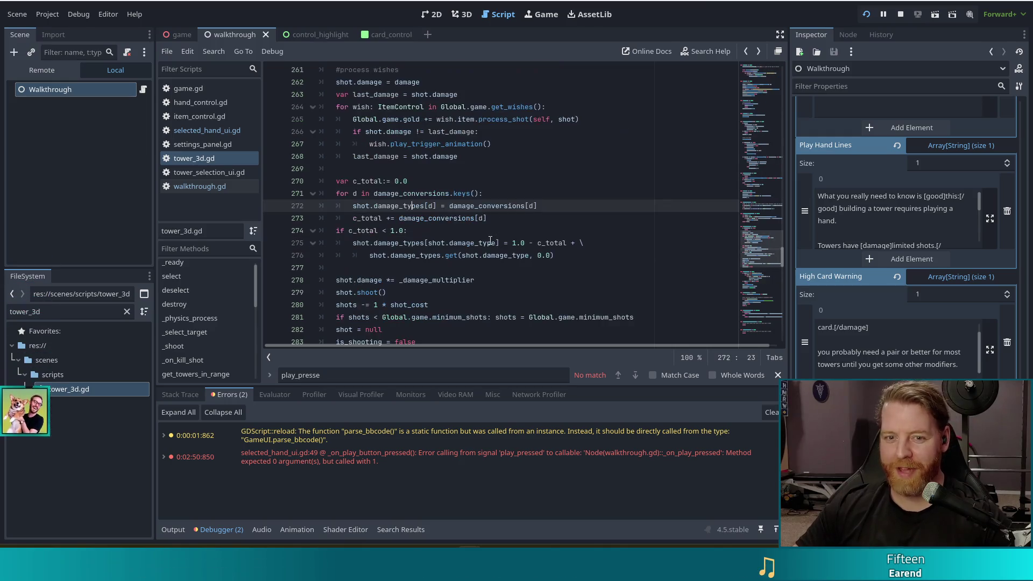
click(197, 188)
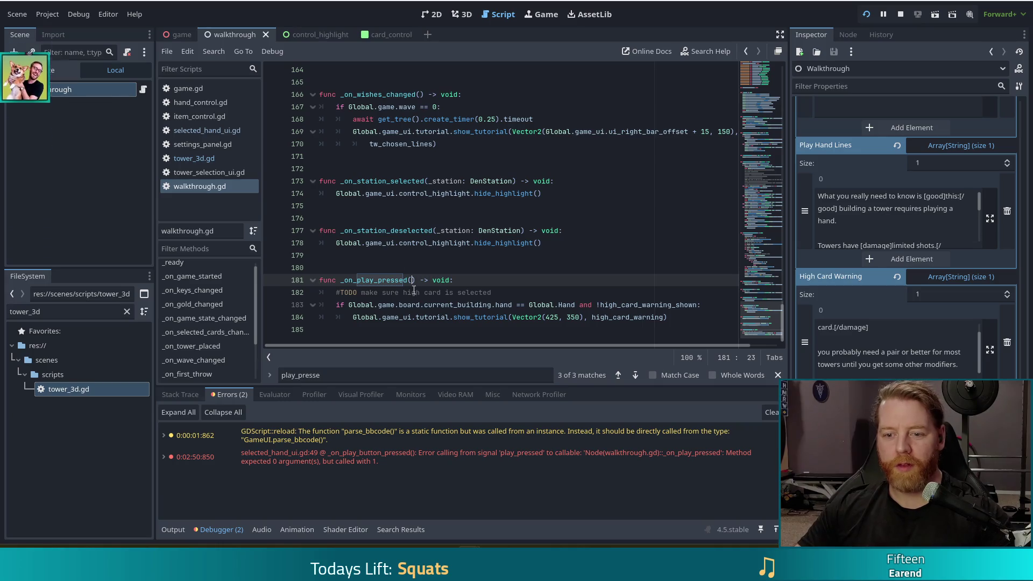
- Give _on_play_pressed a '_tower: Tower' parameter and save walkthrough.gd
text(_tower: Tower)
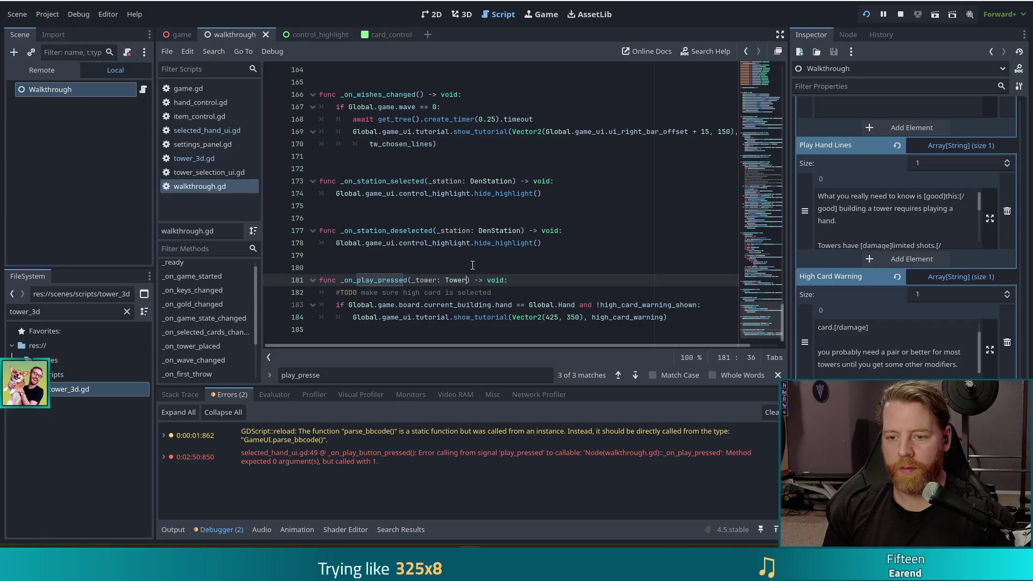
key(ctrl+s)
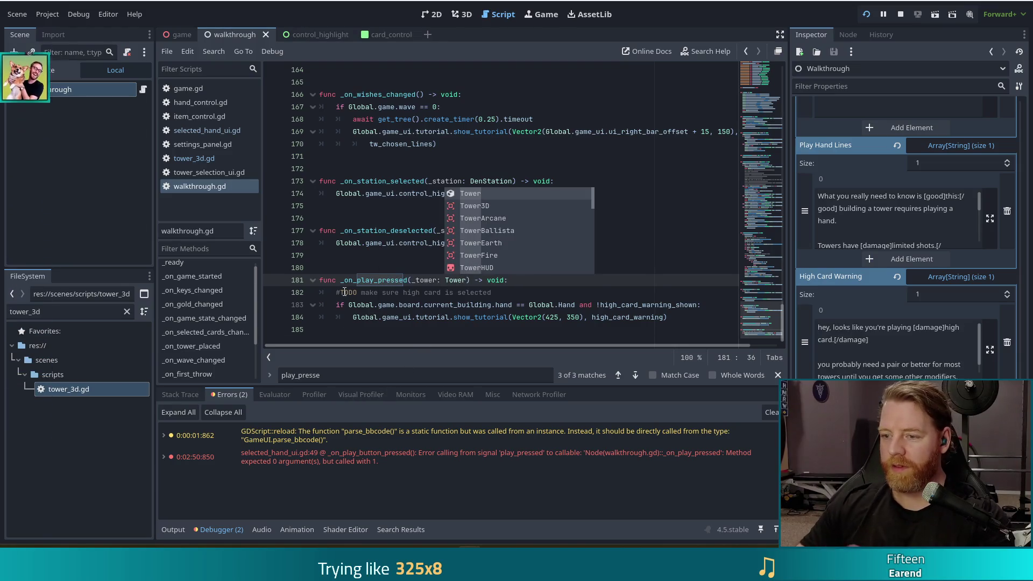
click(415, 304)
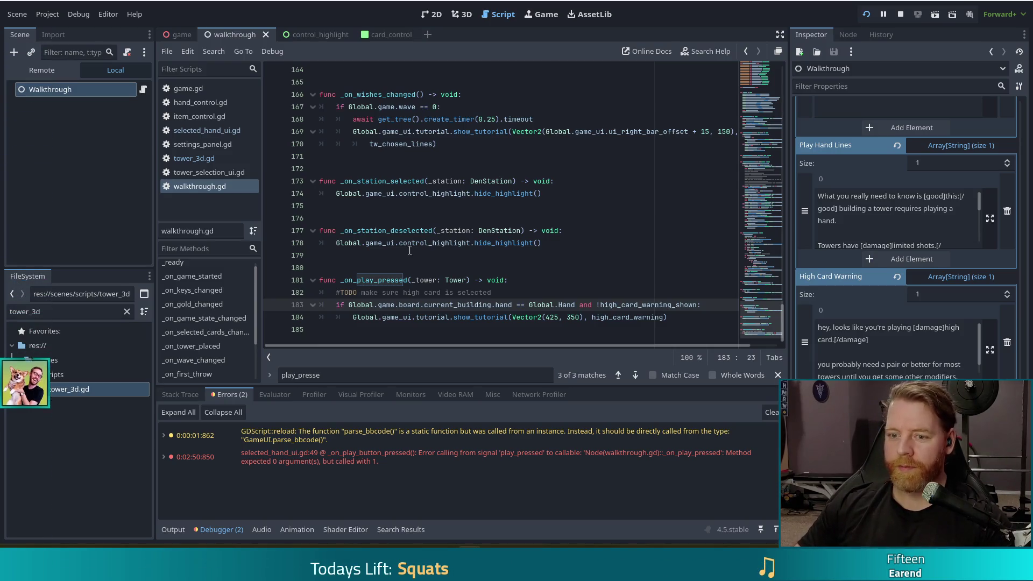
- Check the current_building and Global.Hand conditions on line 183, then launch the game with F5
click(677, 312)
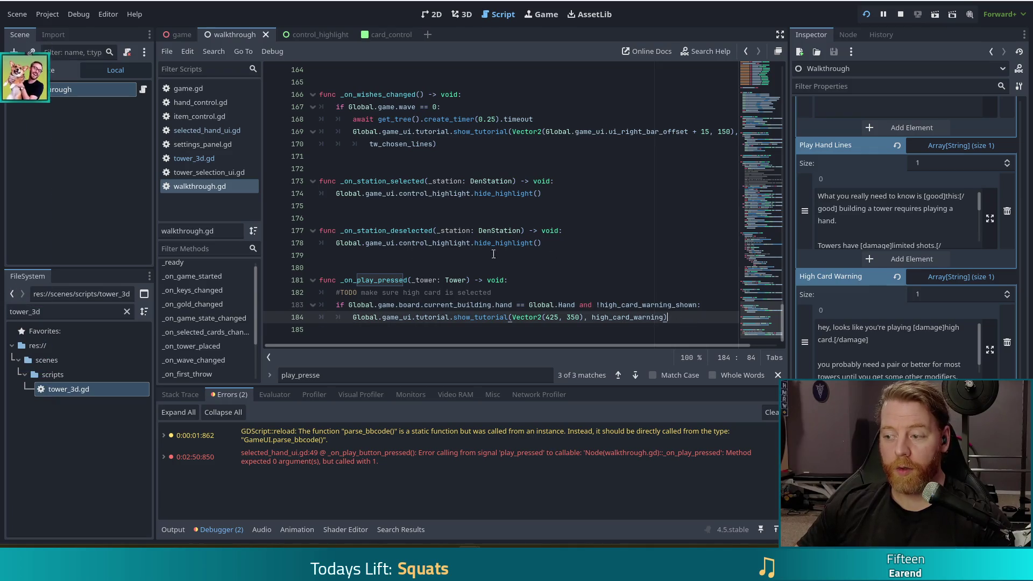
click(451, 304)
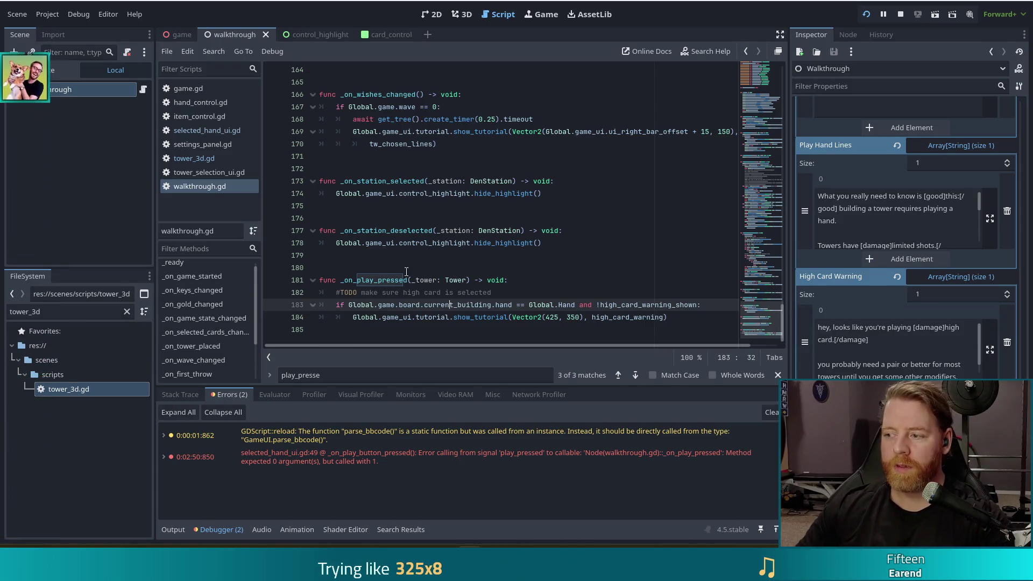
click(499, 305)
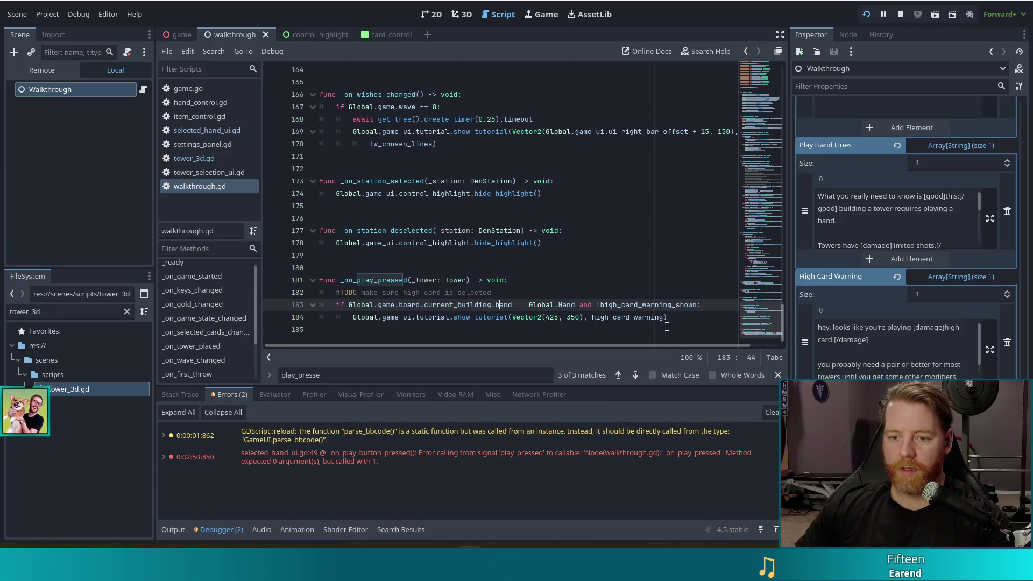
click(554, 310)
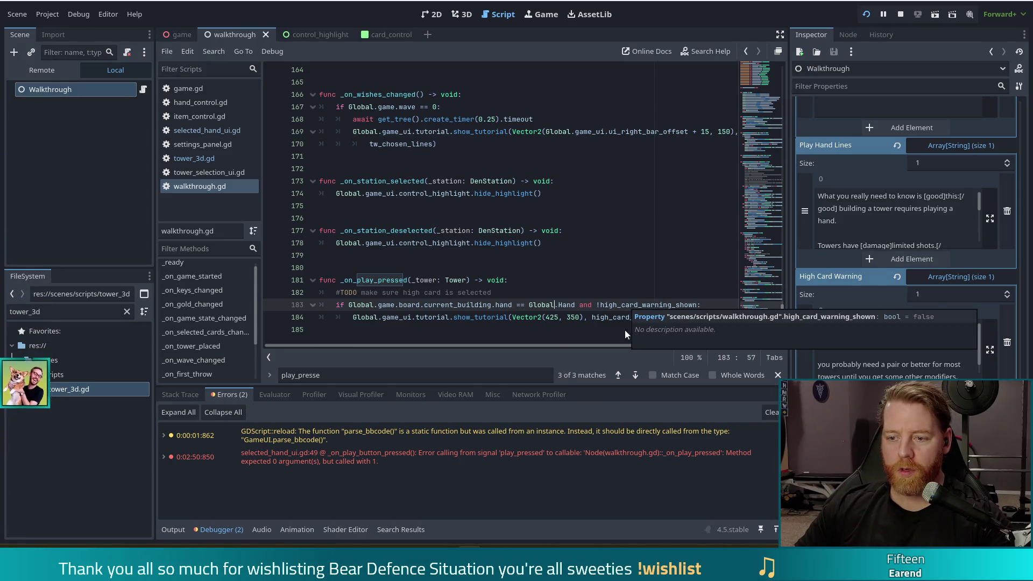
key(F5)
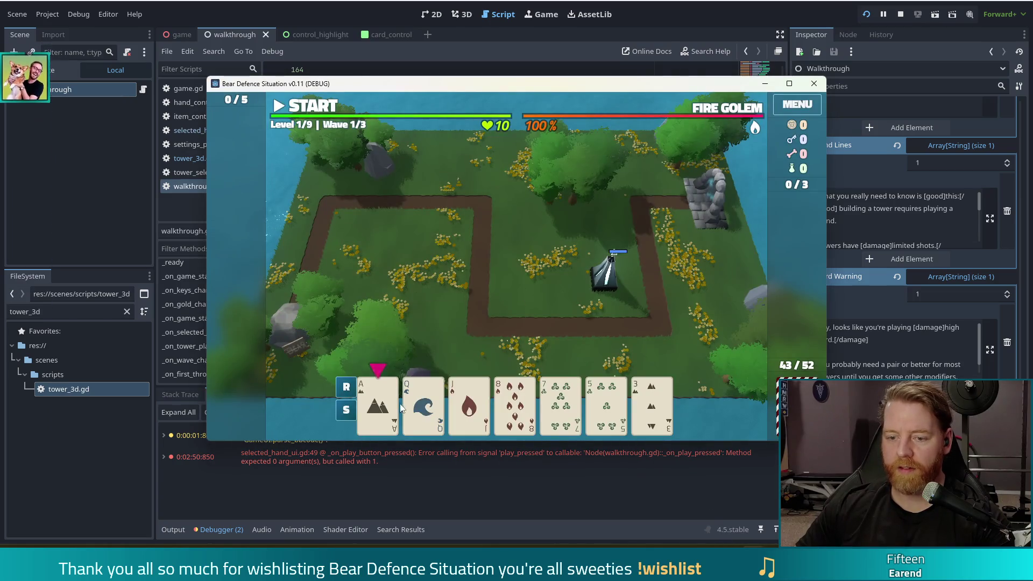
- Play the Ace of Earth to build a Ballista tower, breaking at line 183's invalid-operands error
click(378, 413)
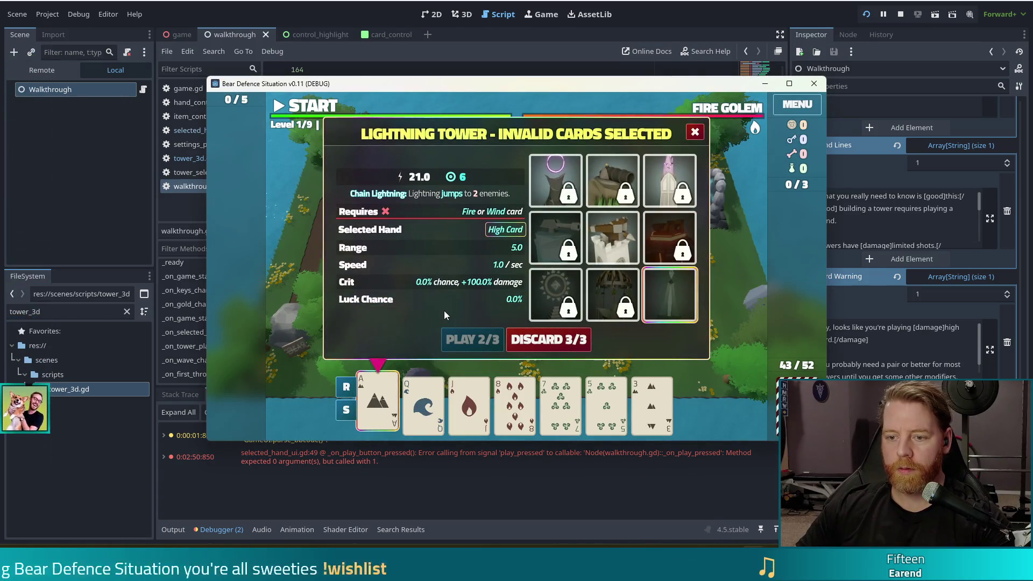
click(613, 237)
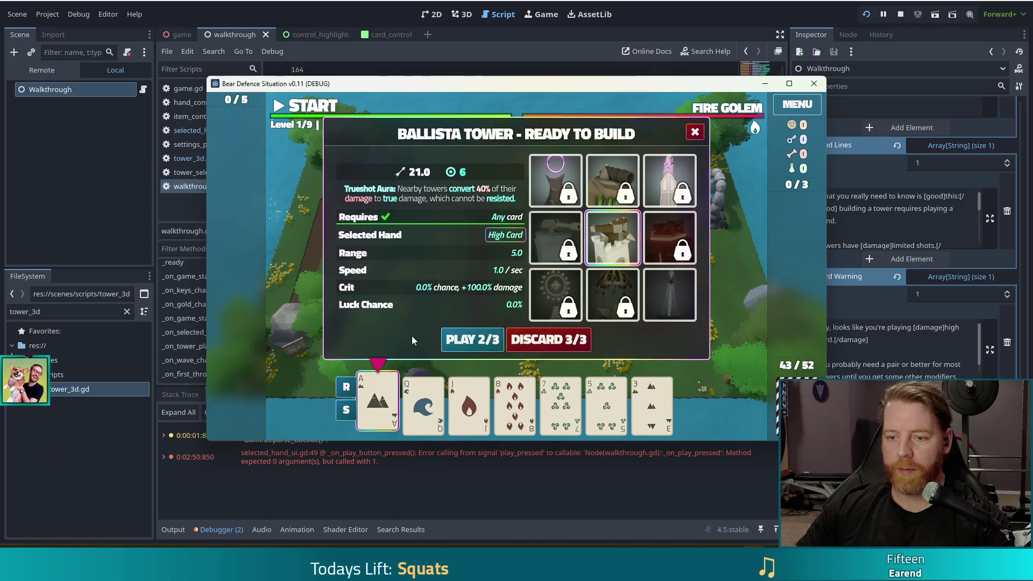
click(473, 340)
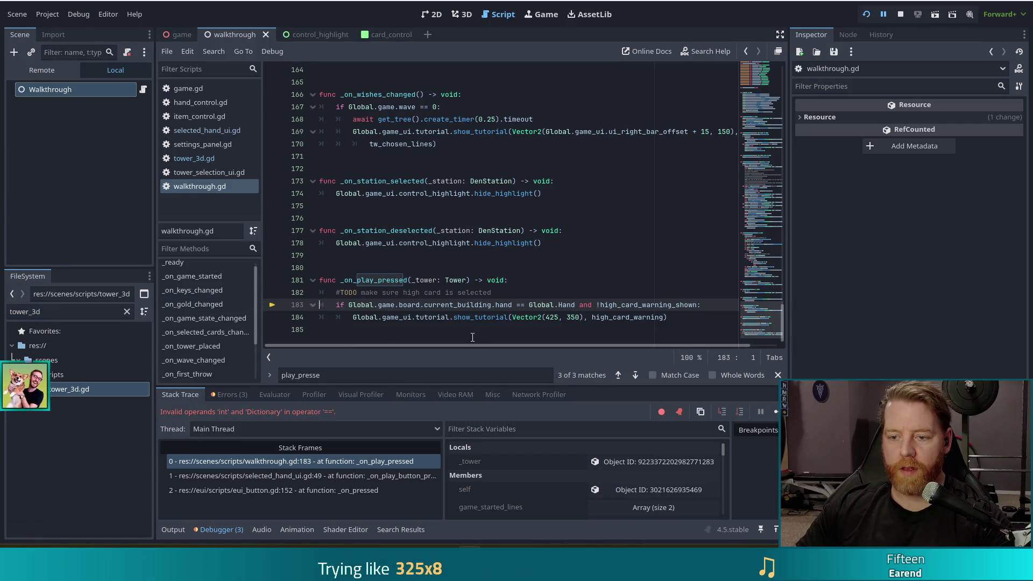
- Make line 183 compare against Global.Hand.HIGH_CARD, then resume the paused game with F12
mouse_move(468, 322)
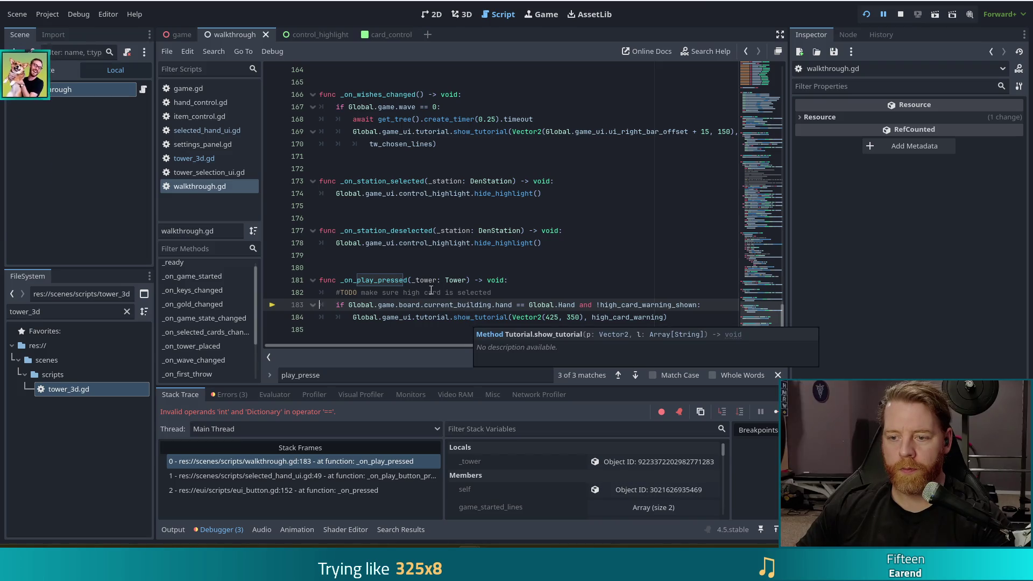
click(577, 304)
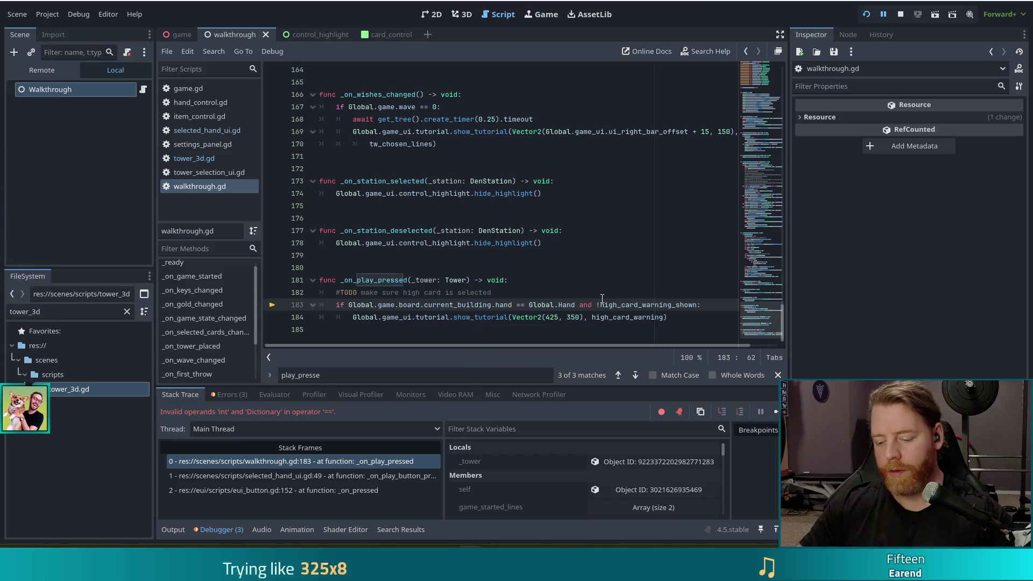
text(.HI)
key(Return)
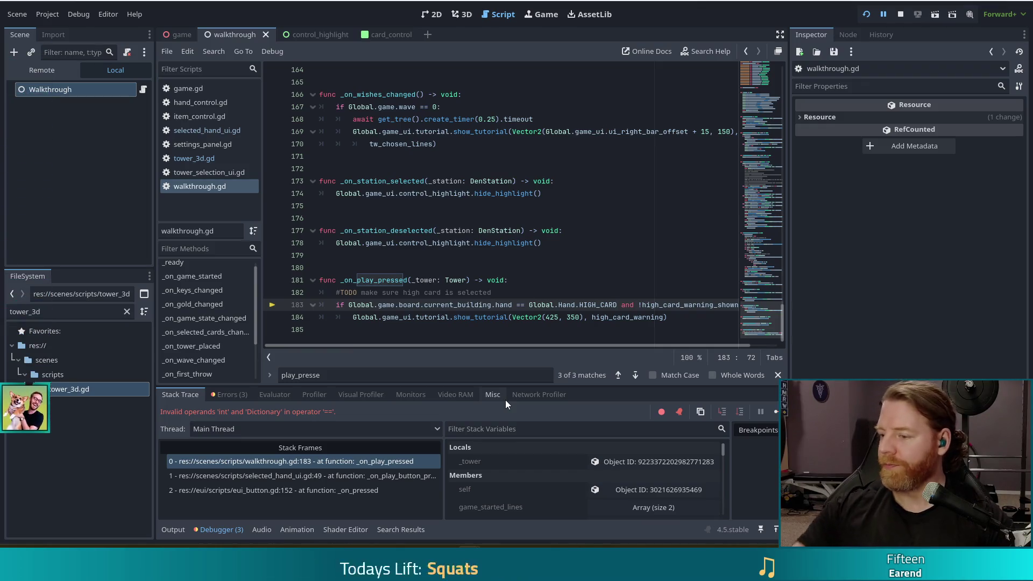
key(alt+Tab)
key(alt+Tab)
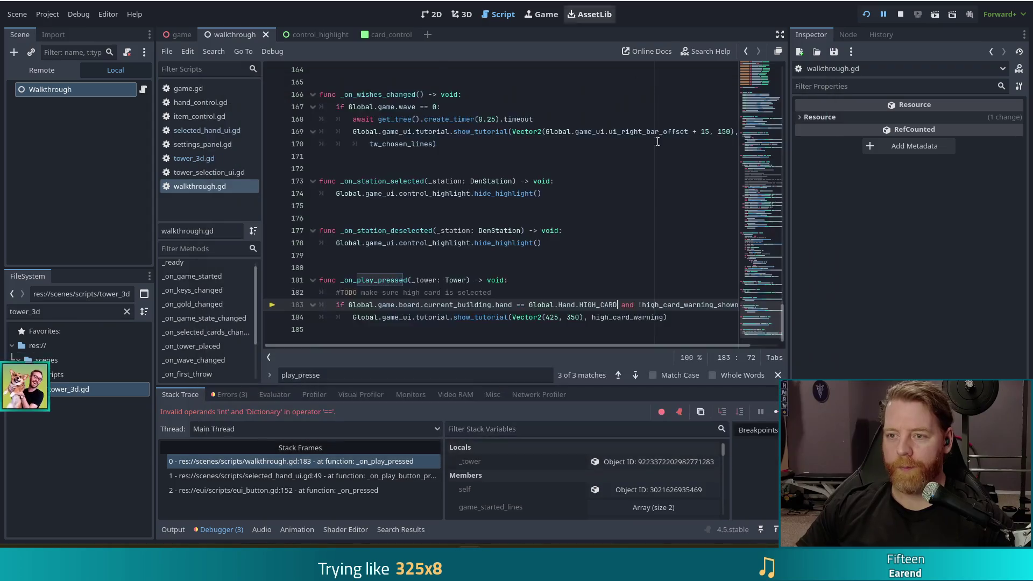
key(F12)
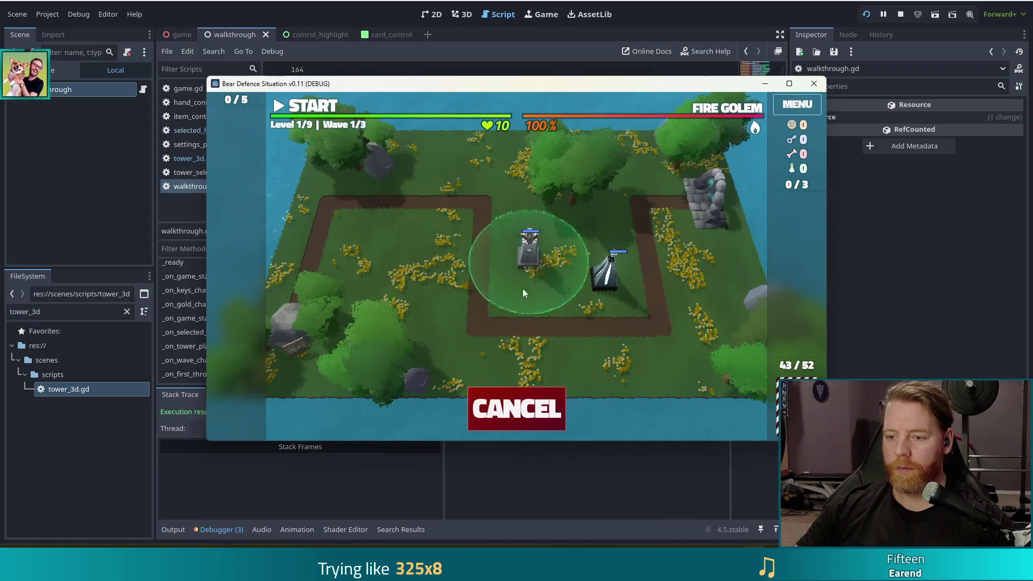
- Start building a Ballista tower from the hand, then cancel the placement
click(517, 409)
click(384, 404)
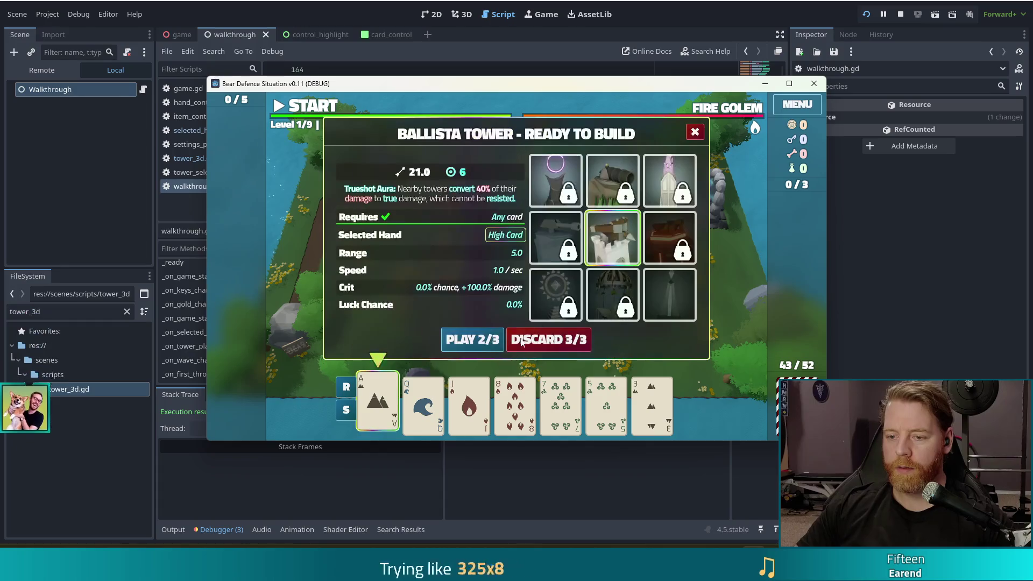
click(476, 344)
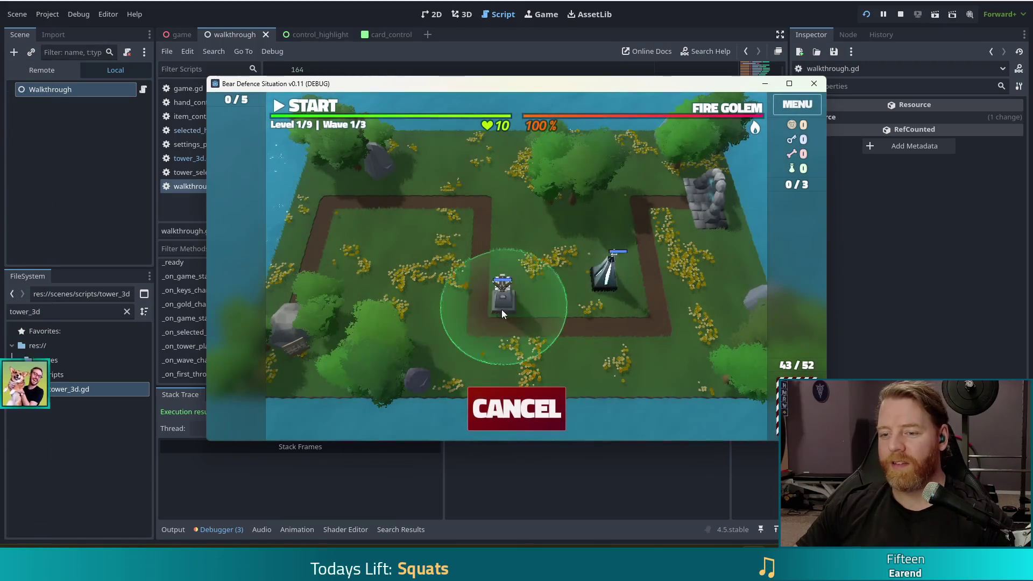
right_click(456, 361)
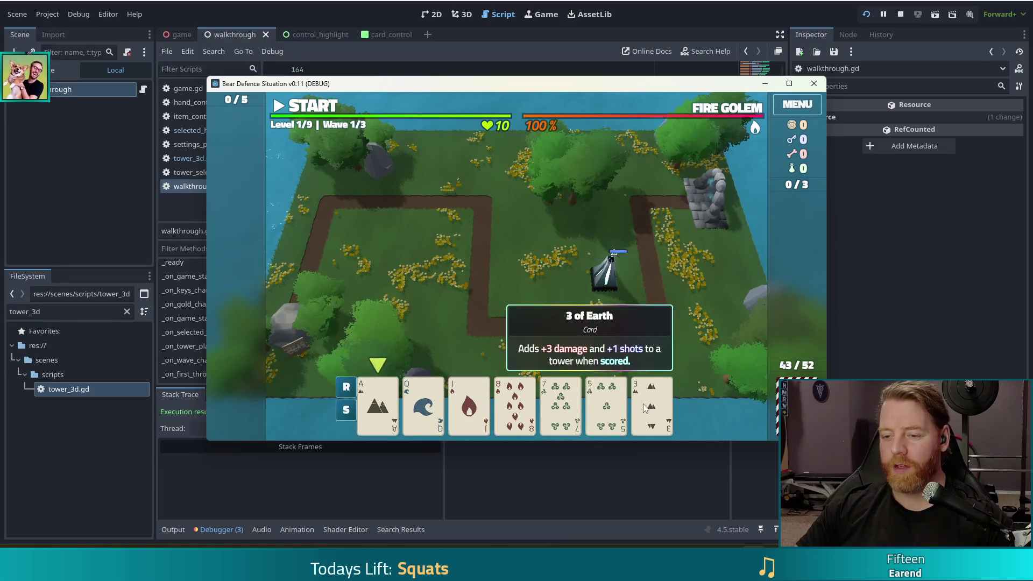
- Discard cards, then play the Queen of Water for a Ballista tower to trigger the high-card warning
click(514, 401)
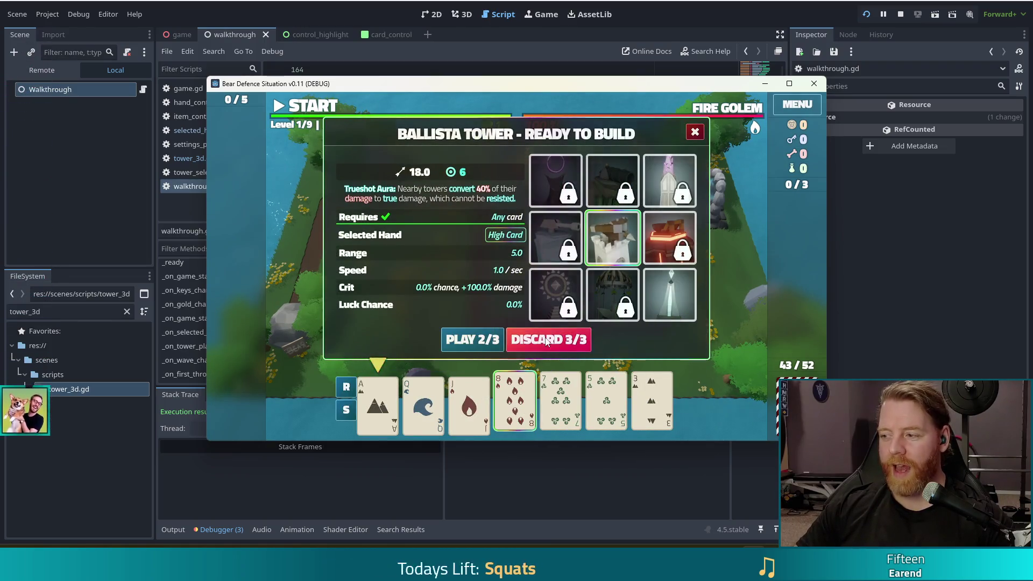
click(559, 348)
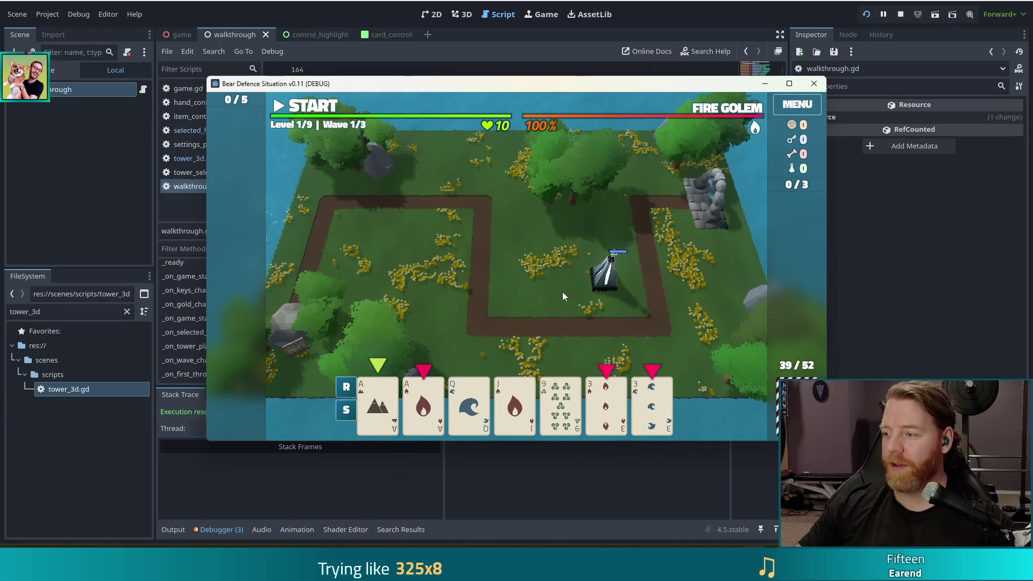
click(469, 405)
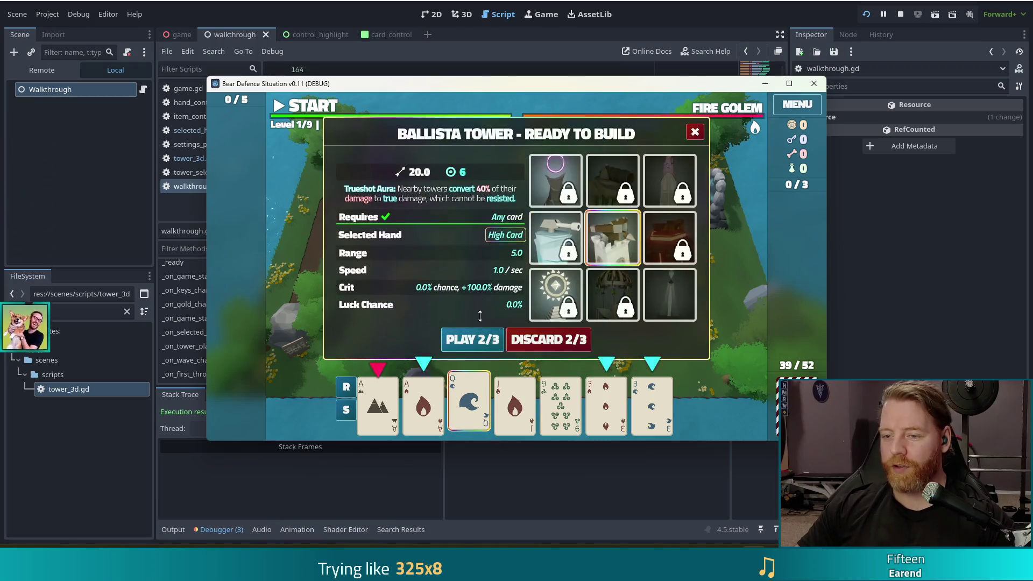
click(466, 346)
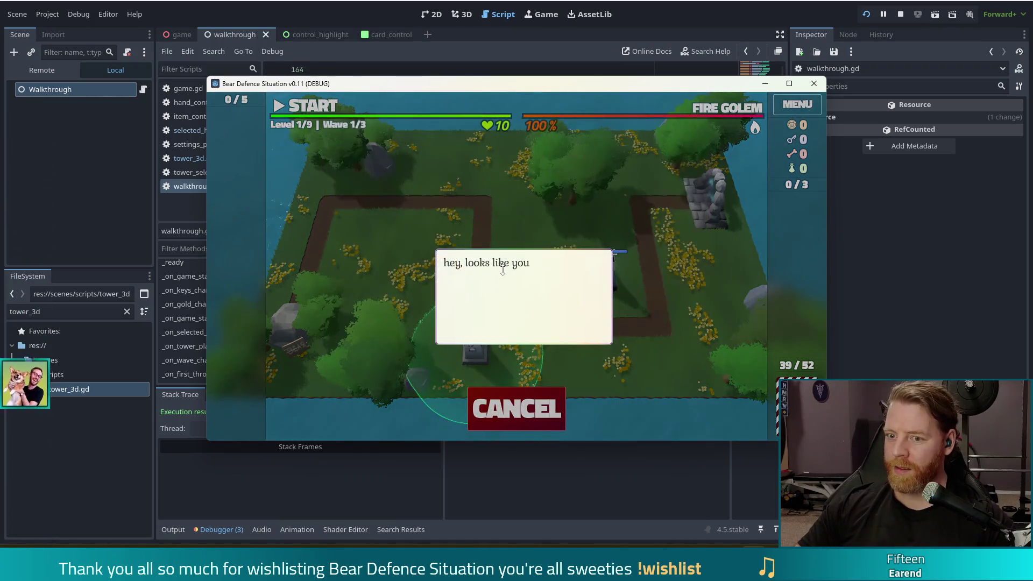
key(alt+Tab)
- Insert 'high_card_warning_shown = true' in _on_play_pressed's if block before the warning, then save walkthrough.gd
click(462, 281)
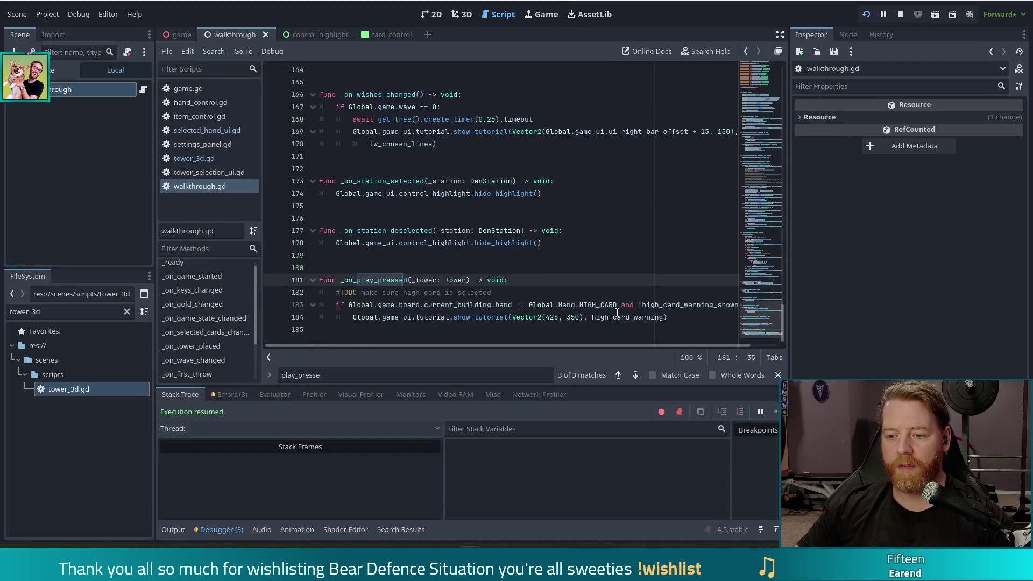
click(354, 316)
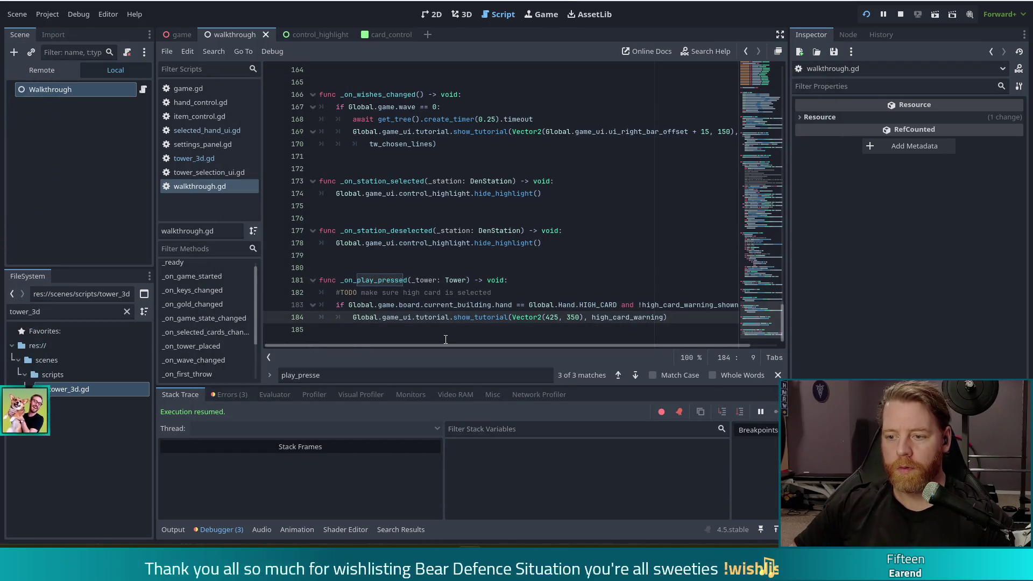
key(Return)
key(Up)
text(igh_car)
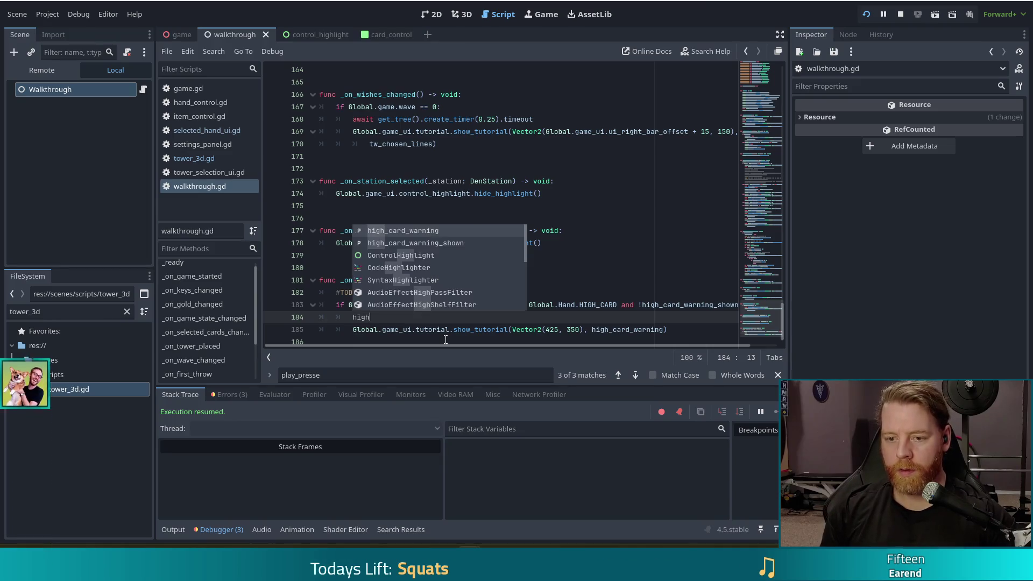
key(Down)
key(Return)
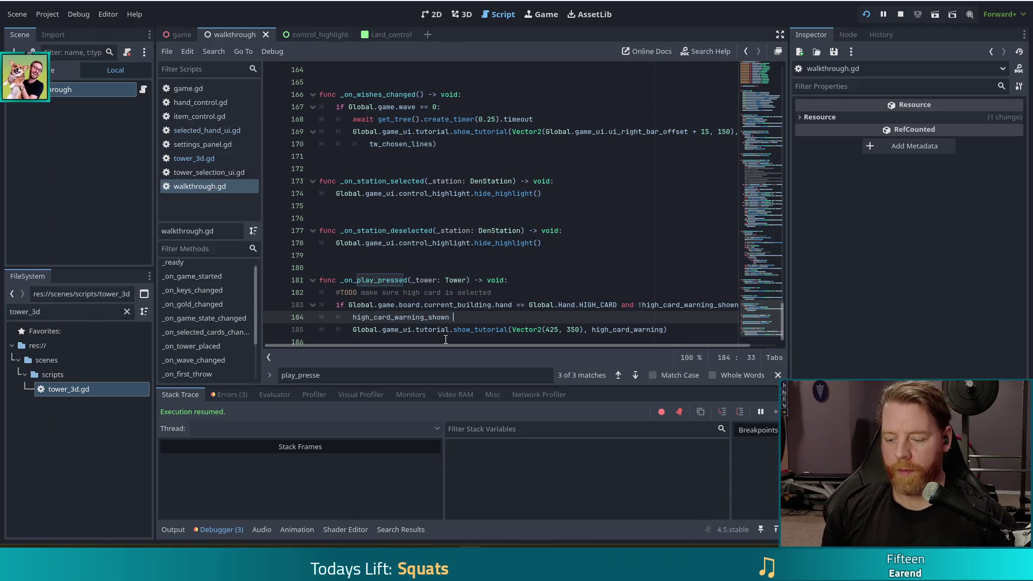
text(= true)
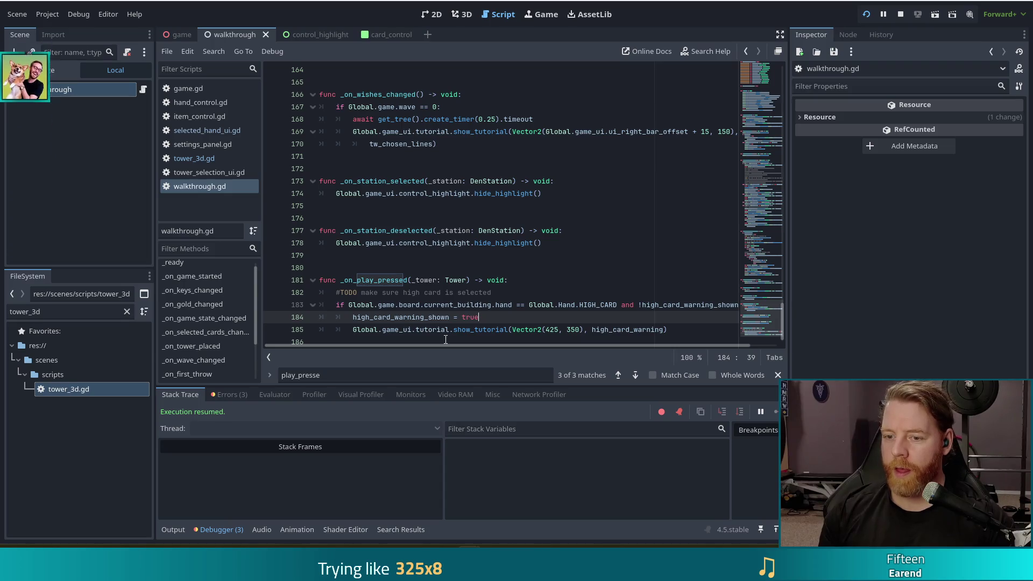
key(ctrl+s)
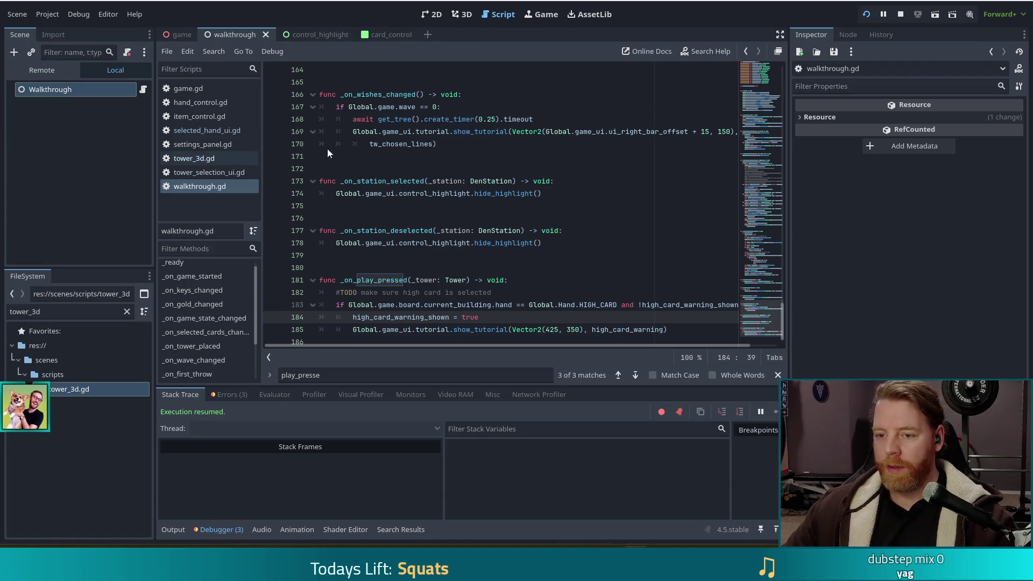
click(493, 293)
click(544, 304)
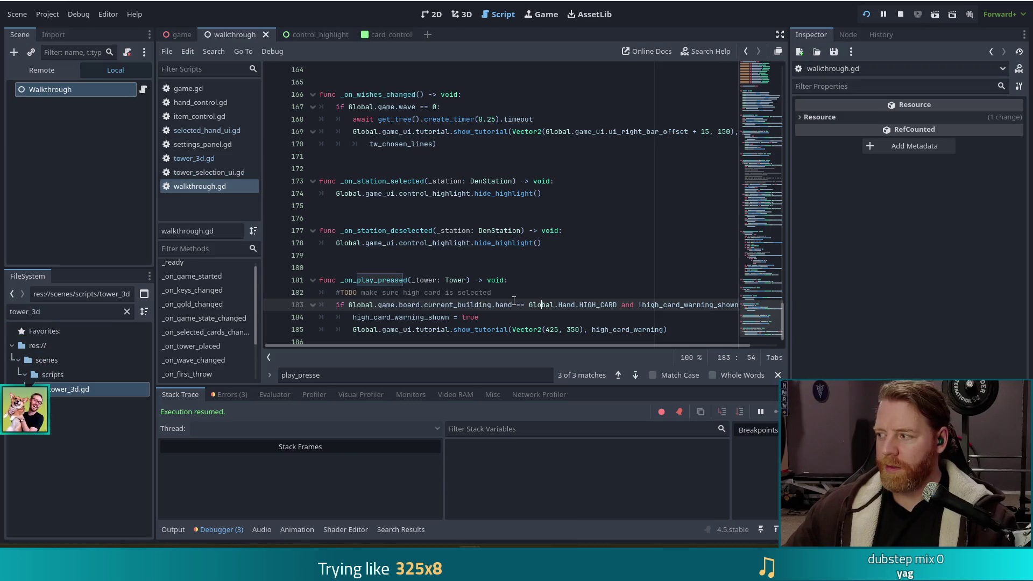
click(547, 321)
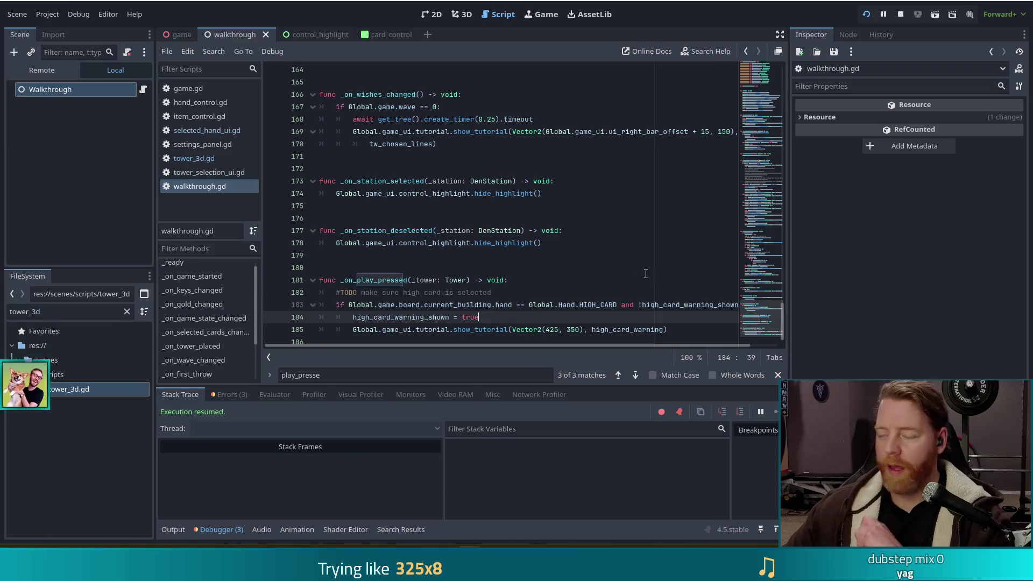
click(75, 89)
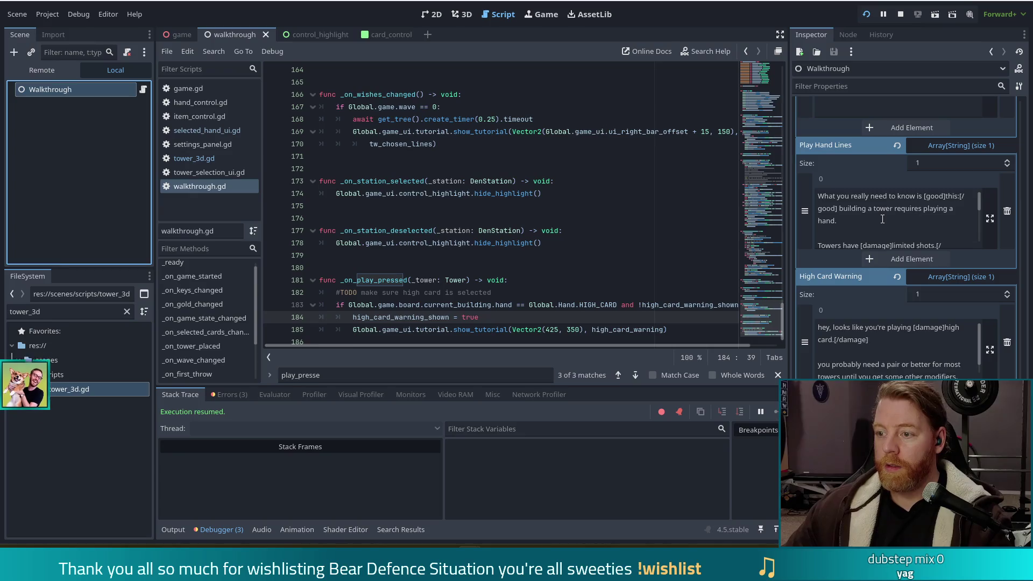
scroll(859, 338, down, 3)
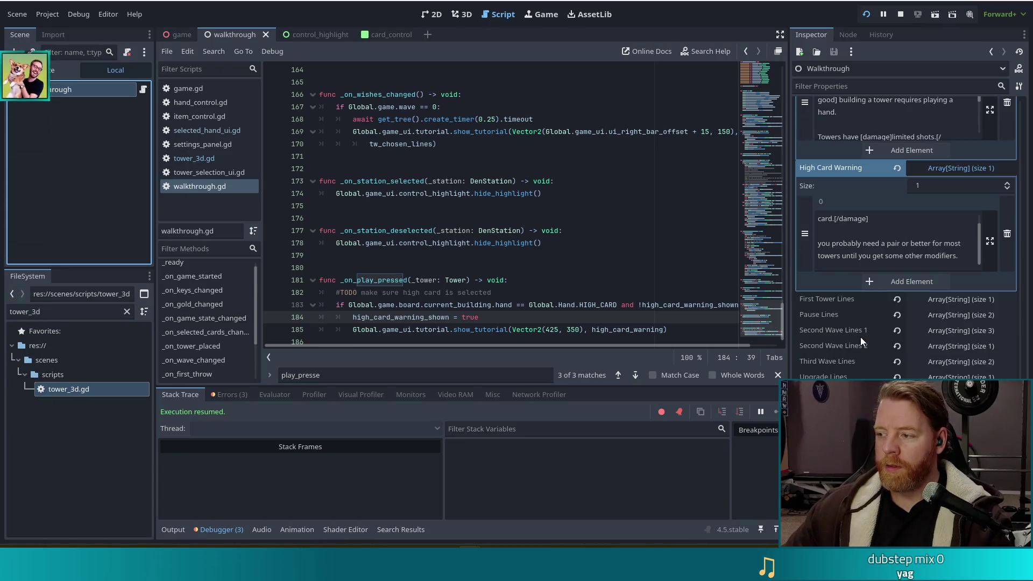
scroll(878, 252, down, 2)
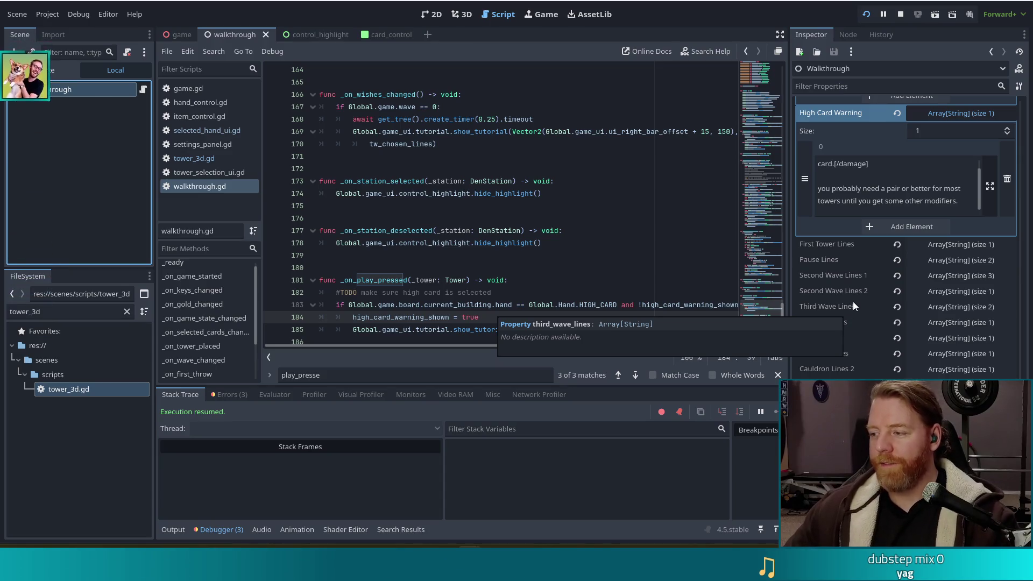
click(963, 202)
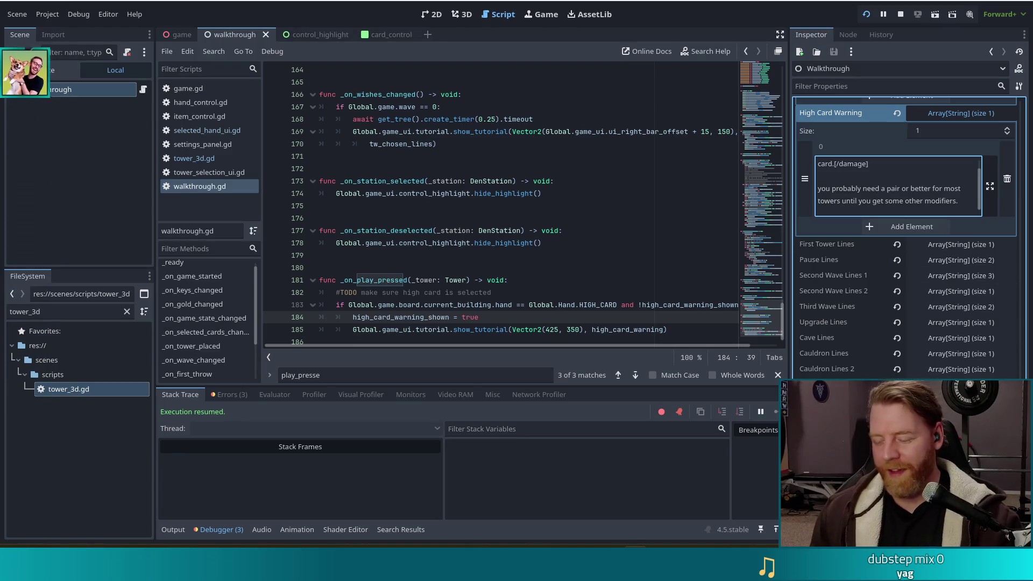
click(864, 179)
scroll(882, 182, up, 1)
scroll(887, 183, down, 1)
click(966, 200)
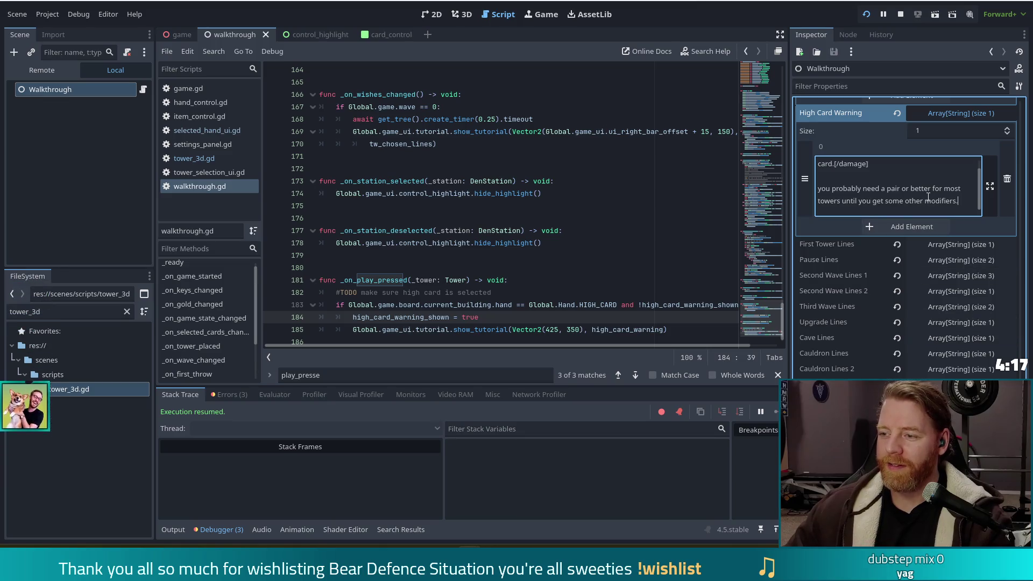
scroll(935, 198, up, 1)
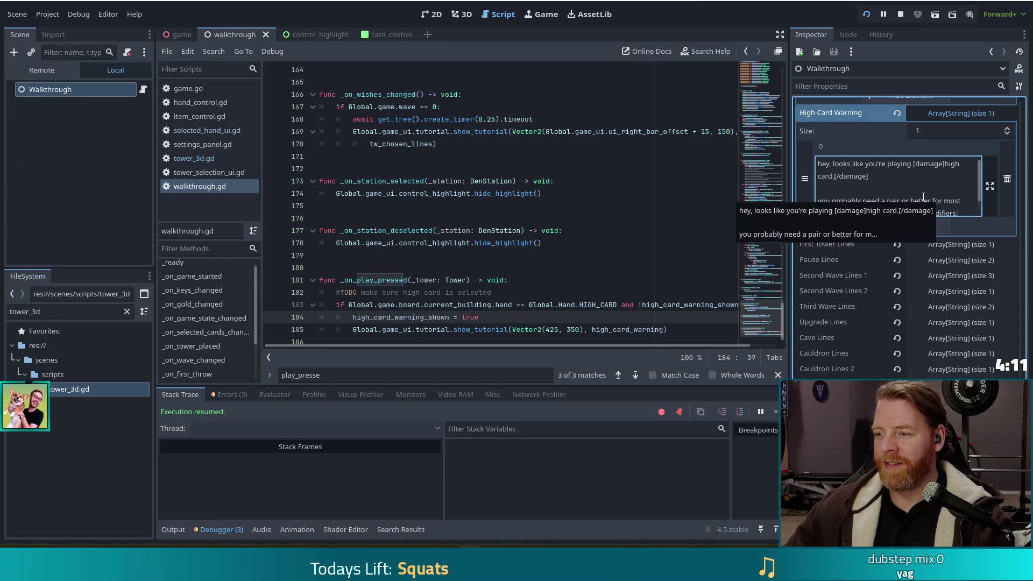
scroll(826, 187, down, 1)
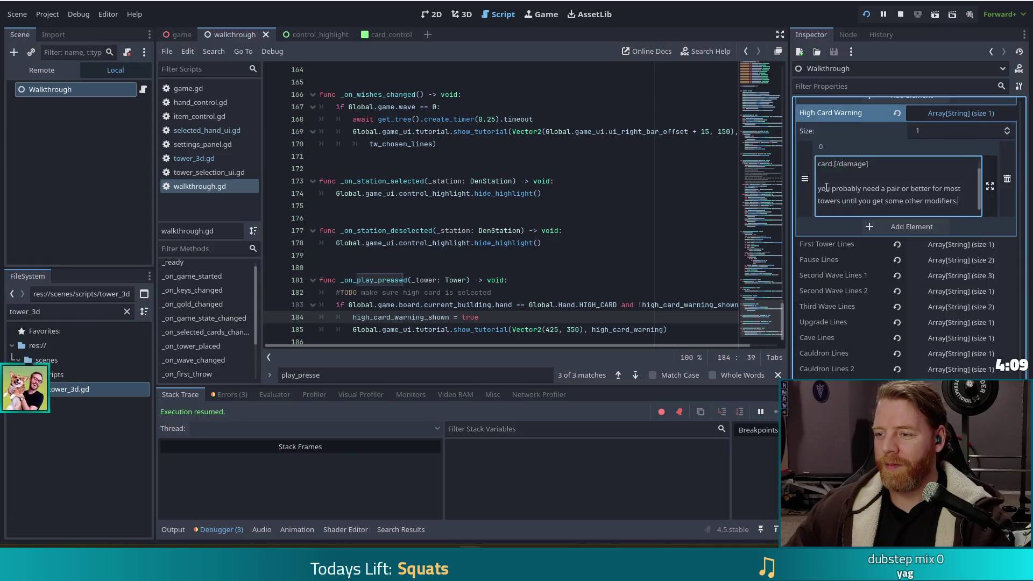
scroll(827, 188, up, 1)
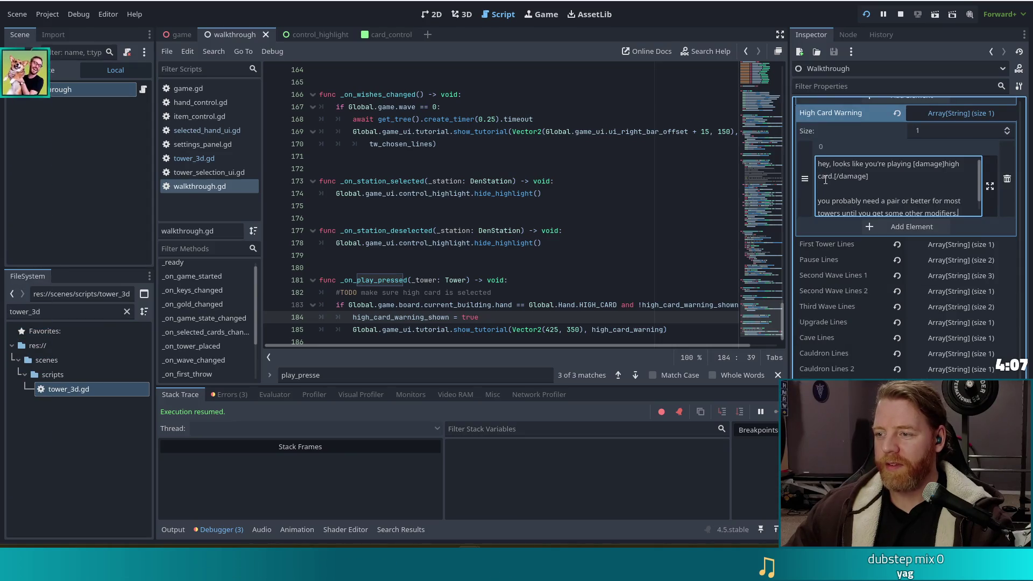
scroll(914, 187, down, 1)
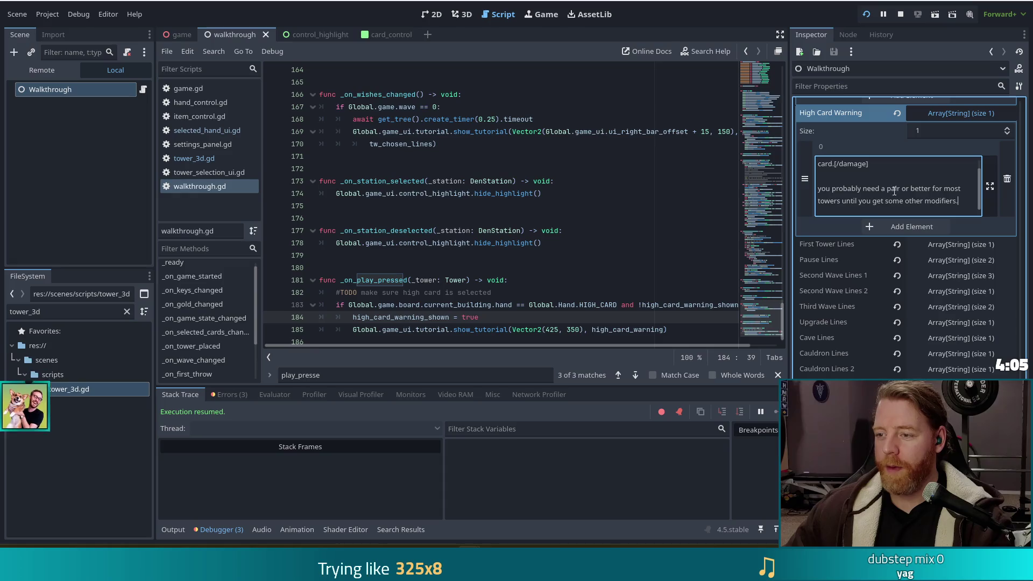
- Add the line 'Try discarding some of your cards to see if you get something better!', save, and relaunch
click(896, 228)
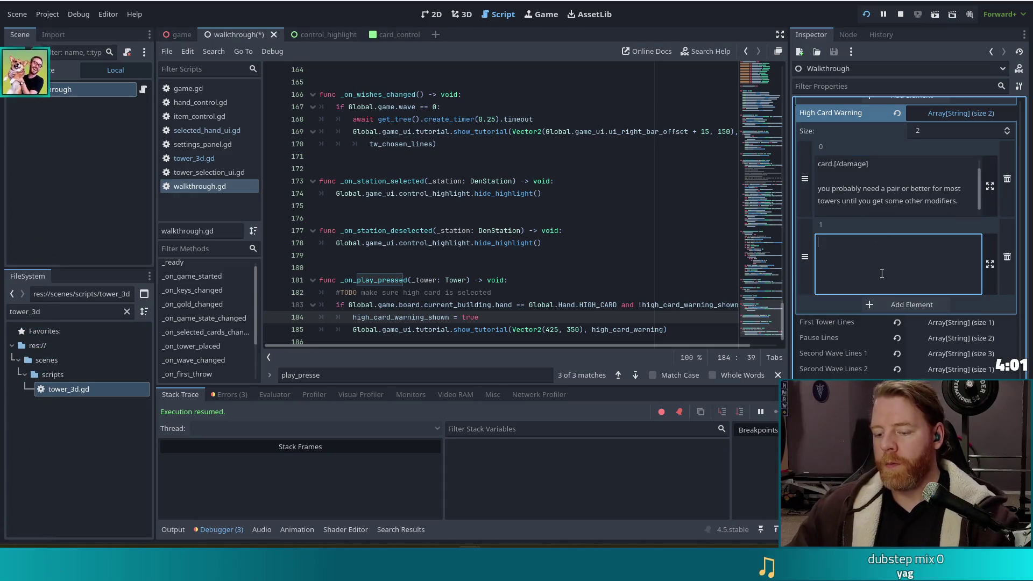
text(try discarding some )
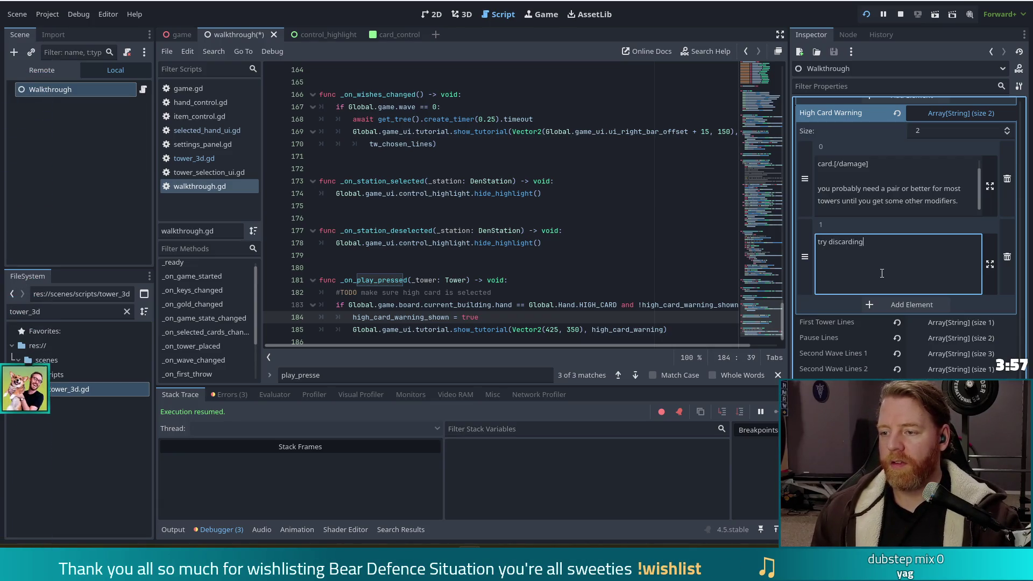
text(of your )
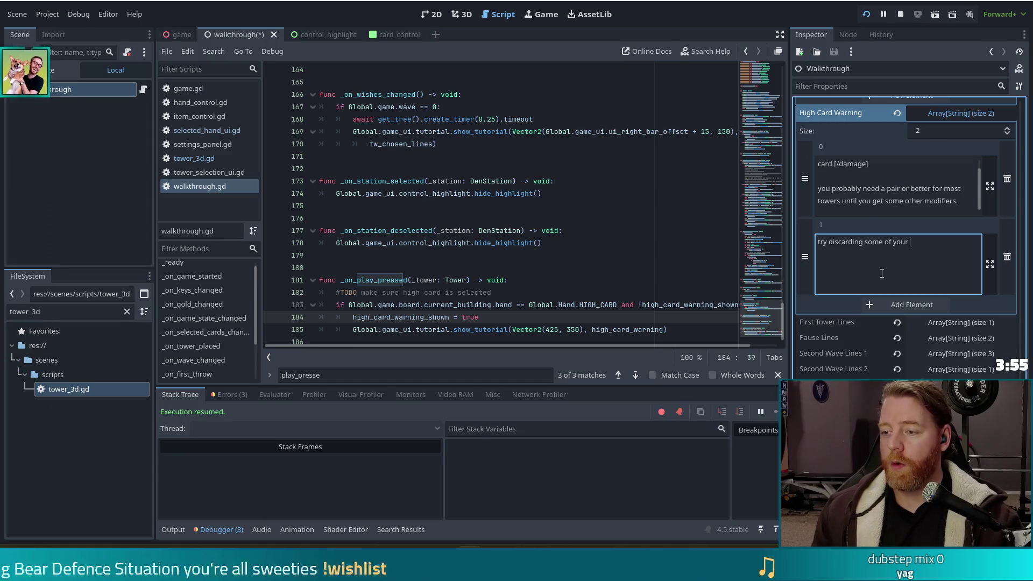
text(cards to see if you get something better)
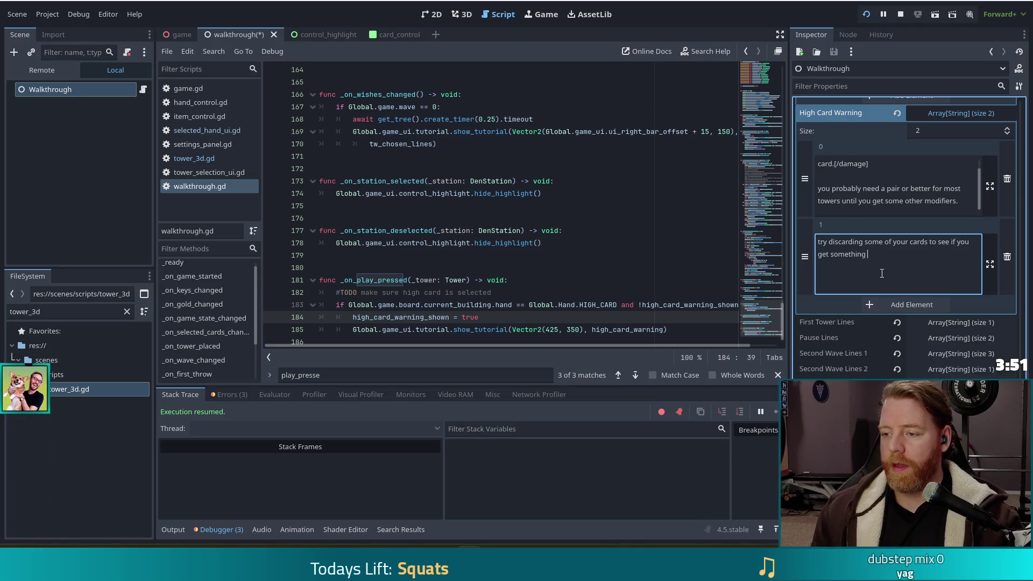
text(!)
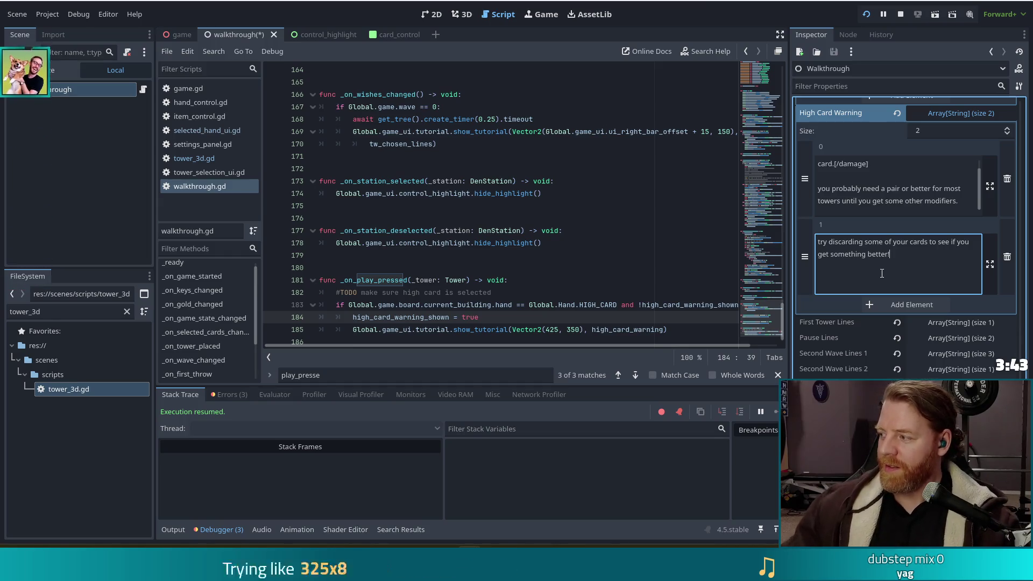
key(ctrl+s)
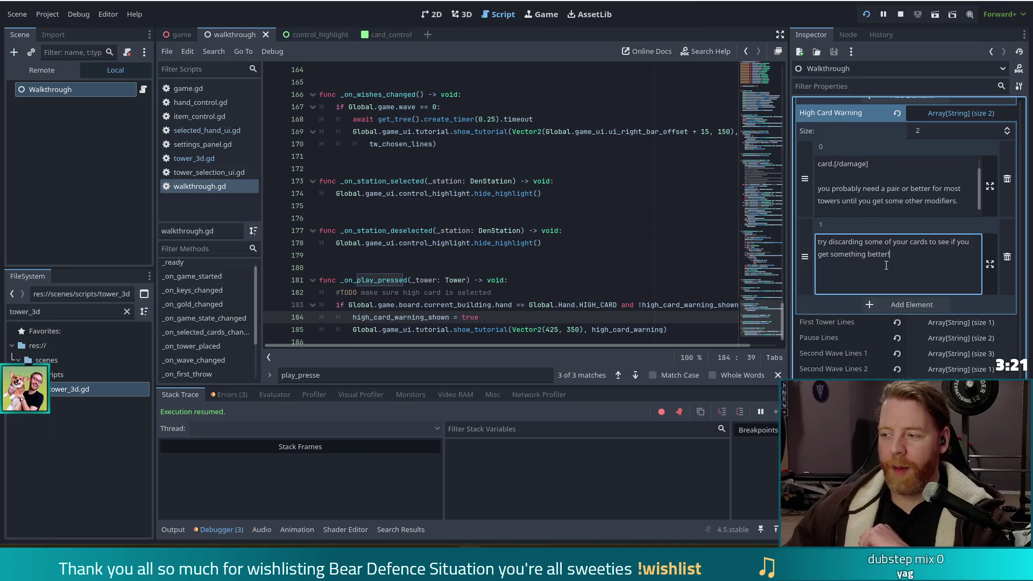
click(866, 17)
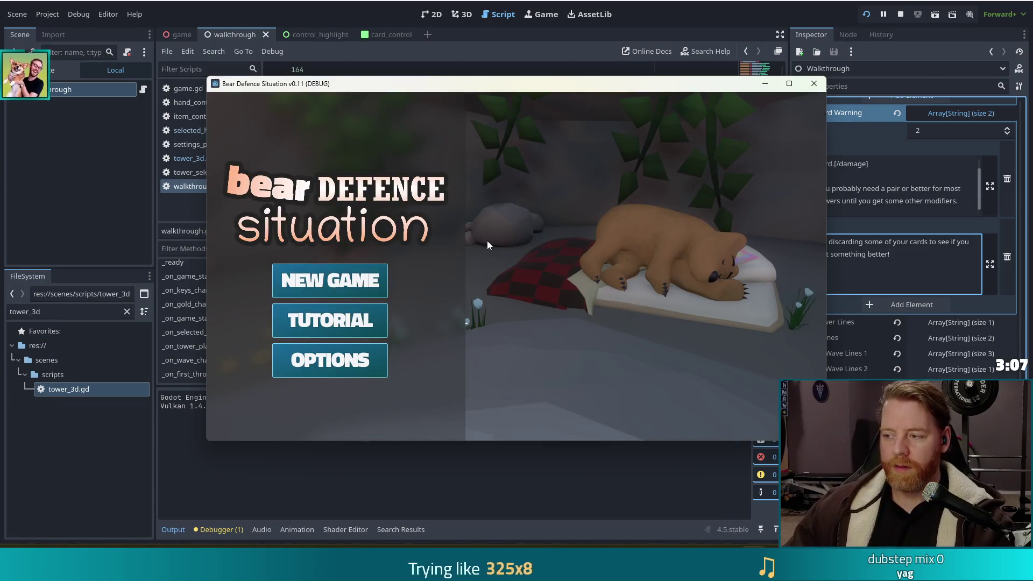
- Start TUTORIAL, click through the dialogue, buy the Key from the shop, and continue to the map
click(364, 325)
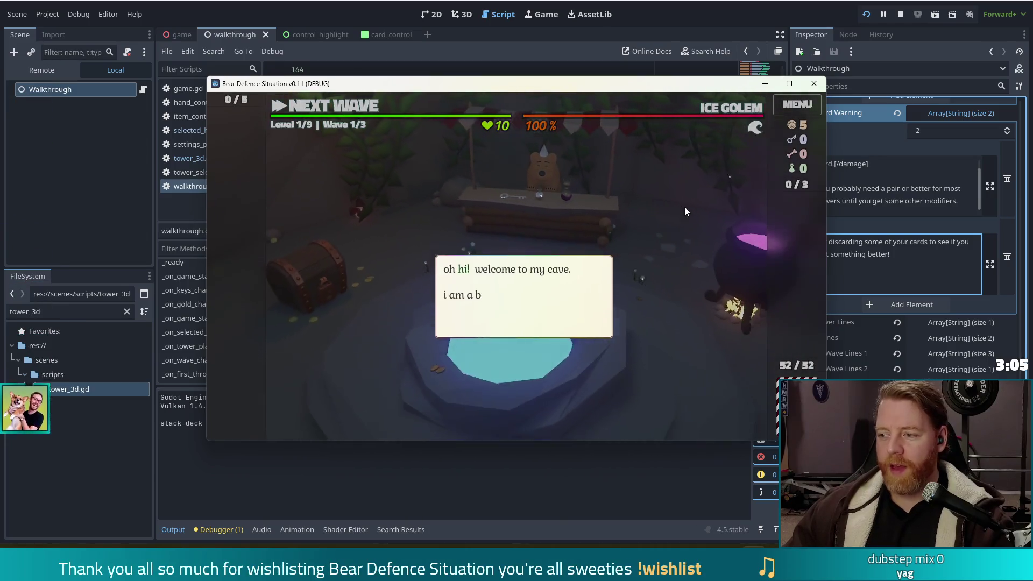
click(672, 221)
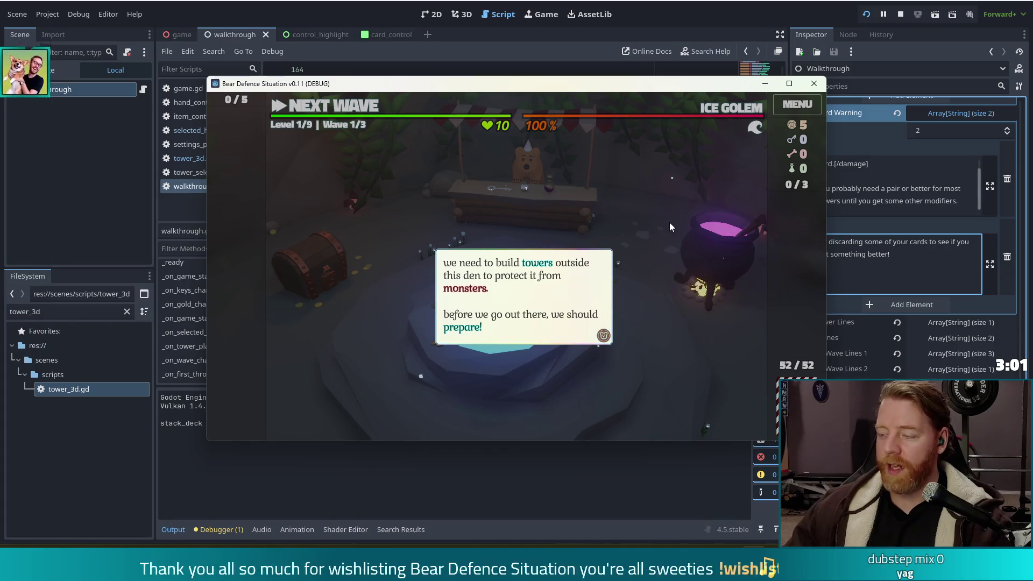
click(669, 221)
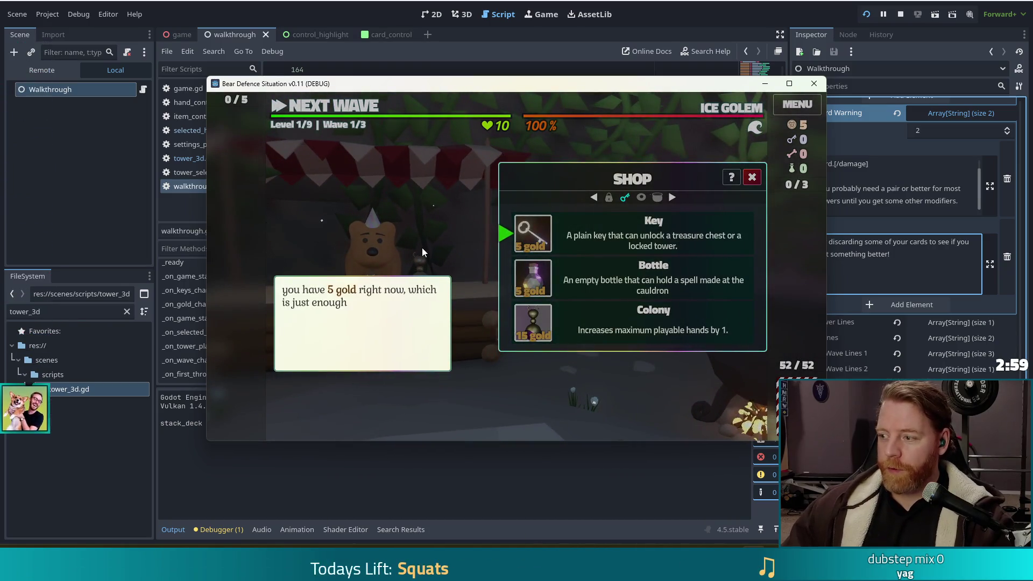
click(418, 210)
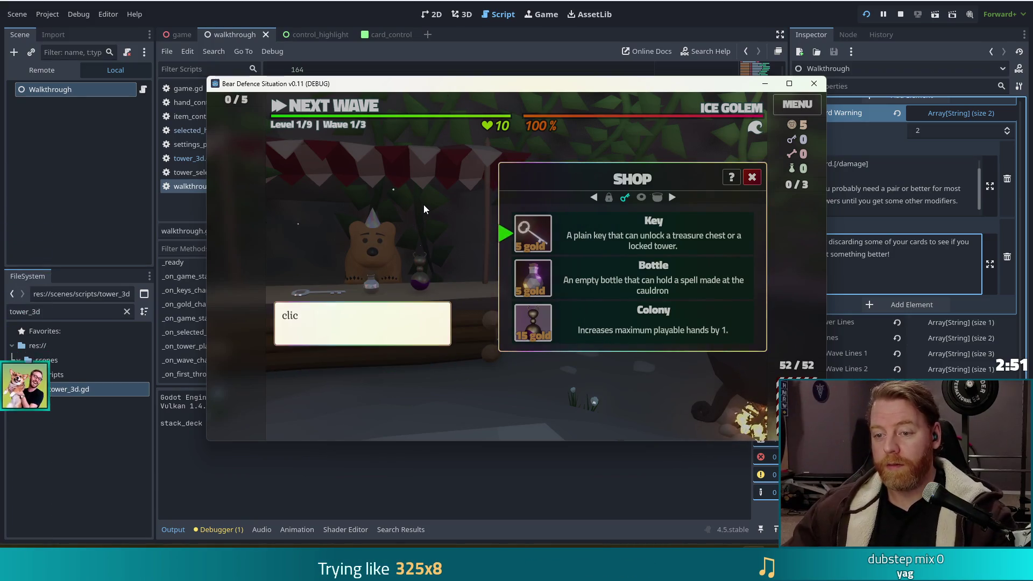
click(424, 203)
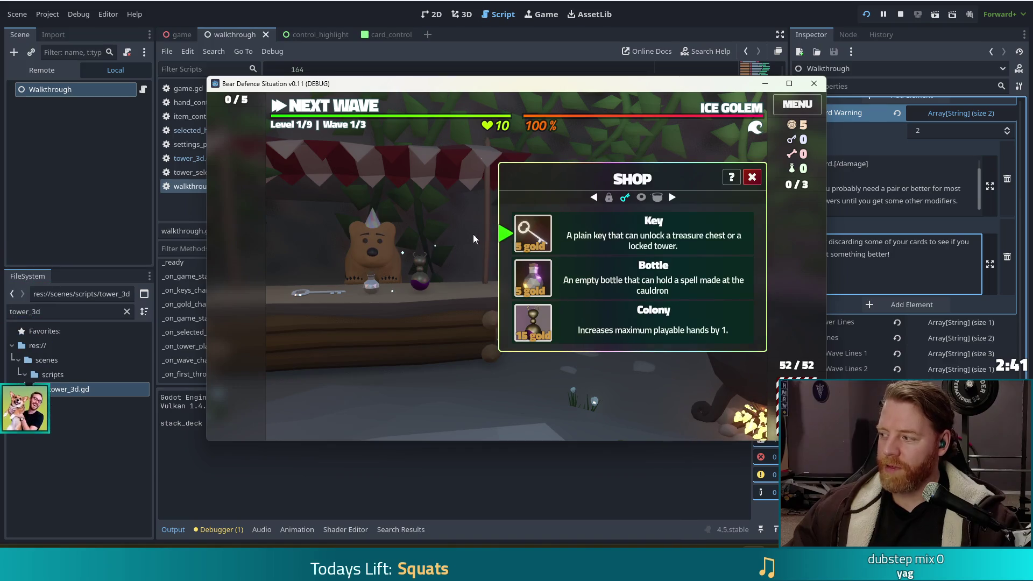
click(620, 217)
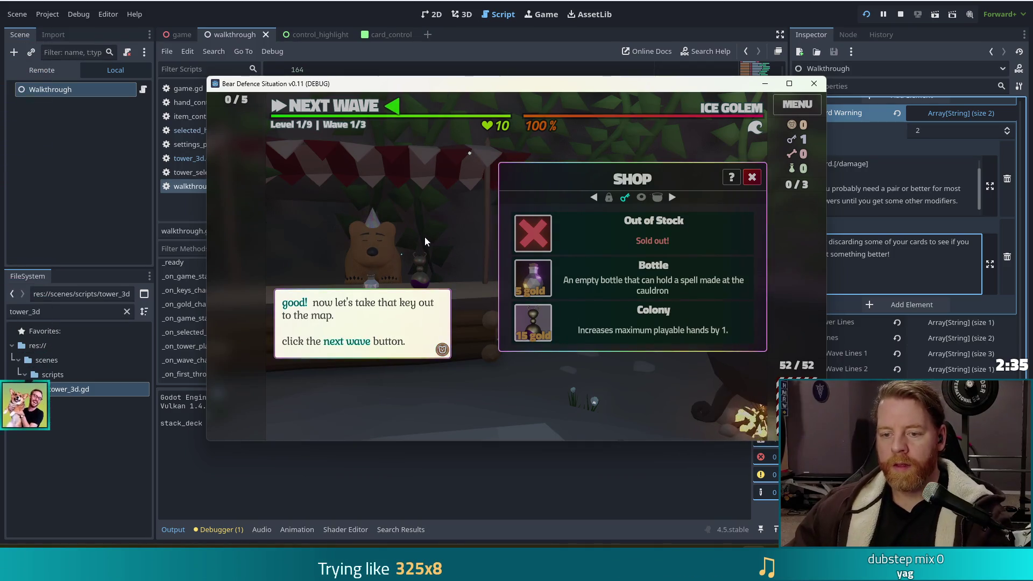
click(325, 106)
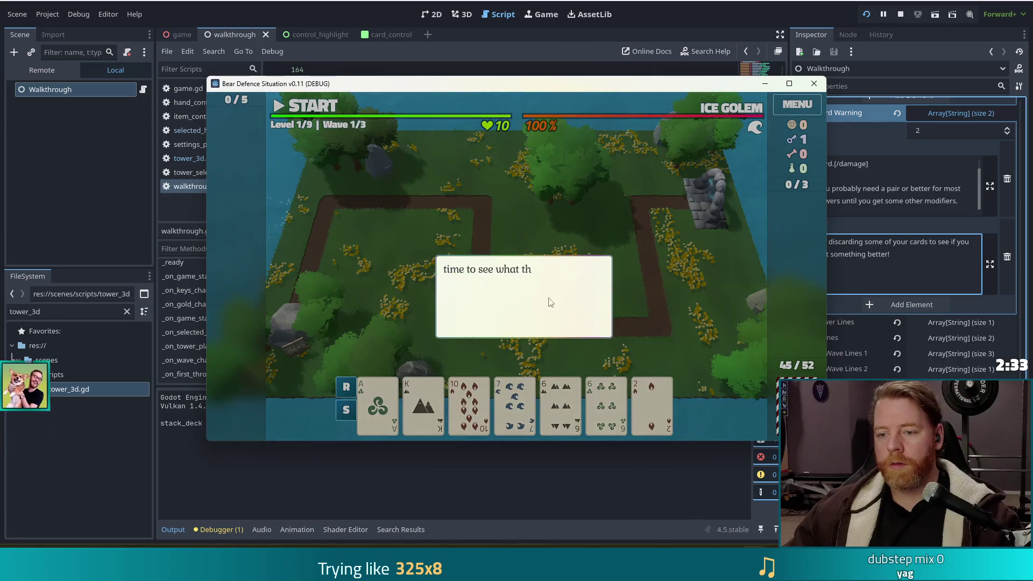
- Select the King of Earth and spend the key to unlock the Light Tower
click(683, 280)
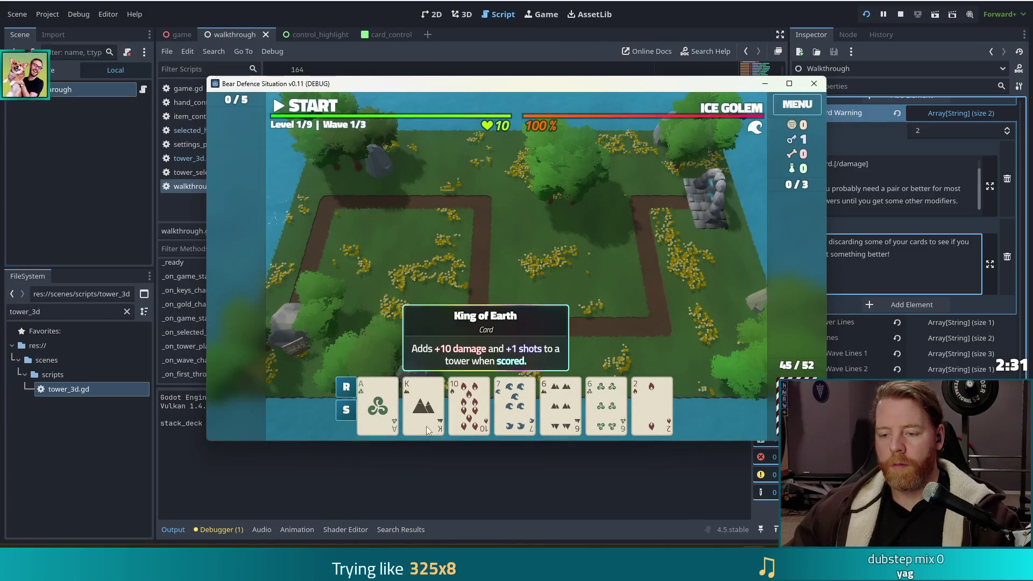
click(423, 407)
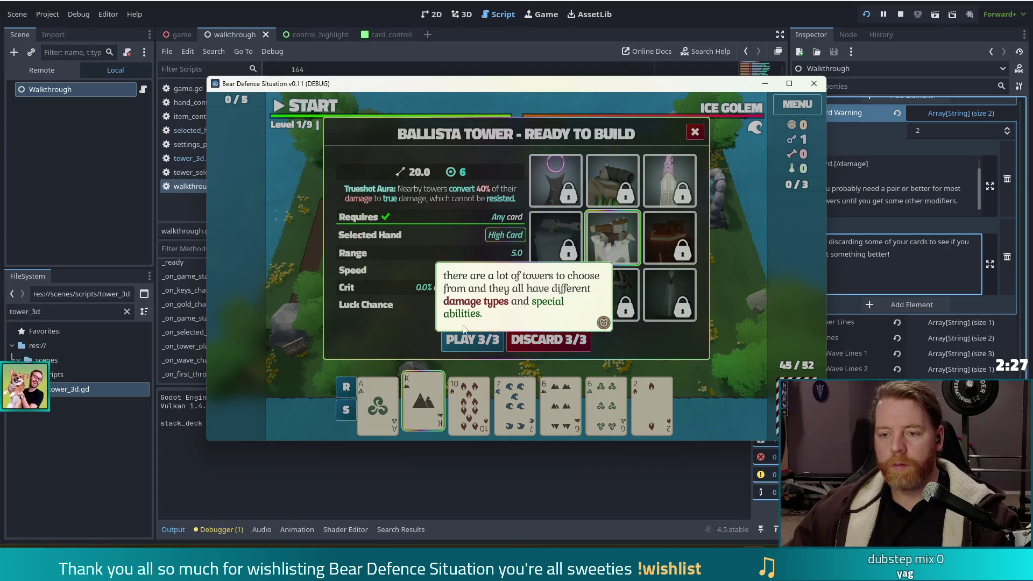
click(590, 188)
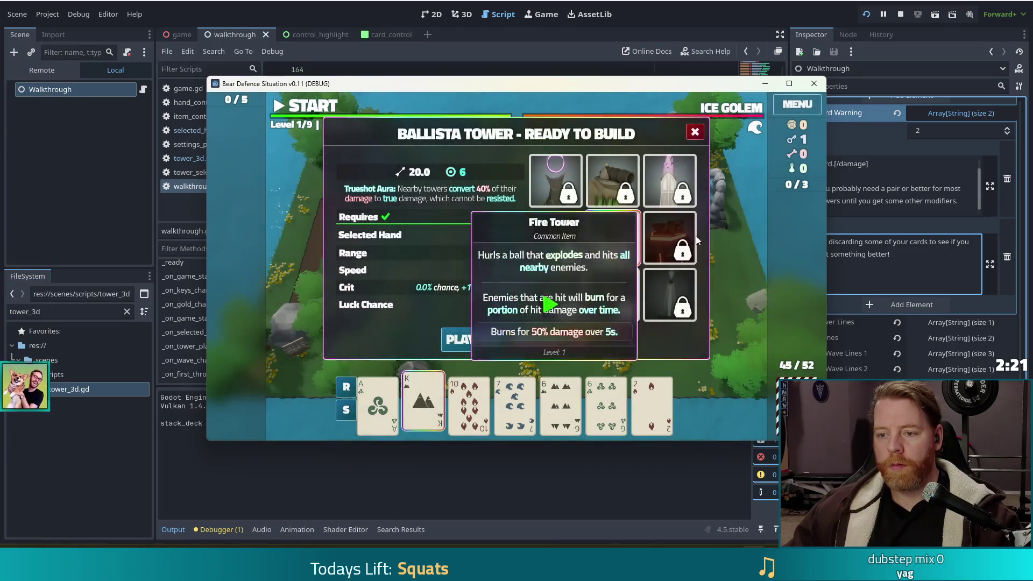
click(562, 315)
click(569, 313)
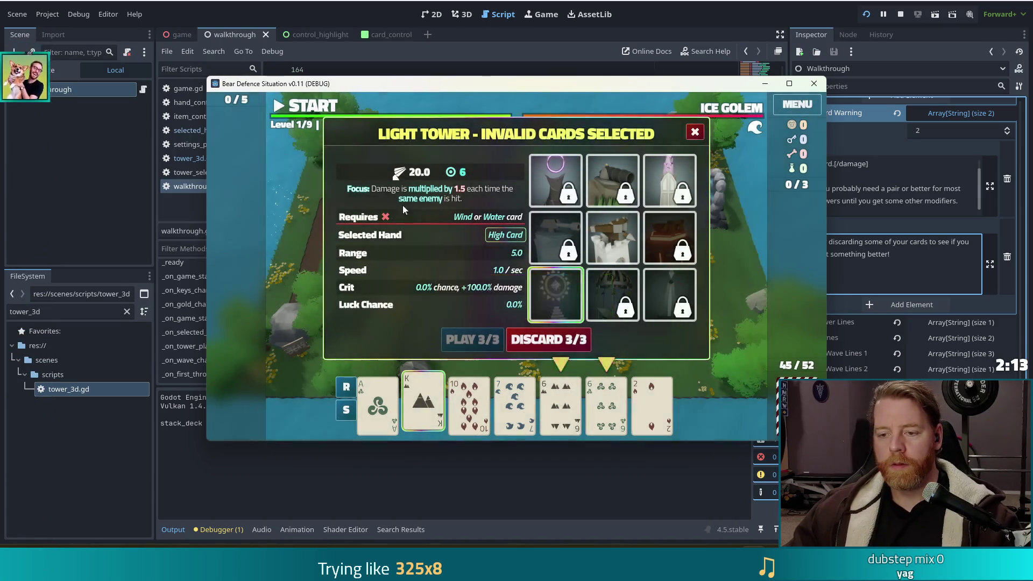
- Play the pair of sixes (Earth and Wind) and place the Light Tower on the map
click(423, 403)
click(560, 404)
click(604, 410)
mouse_move(510, 311)
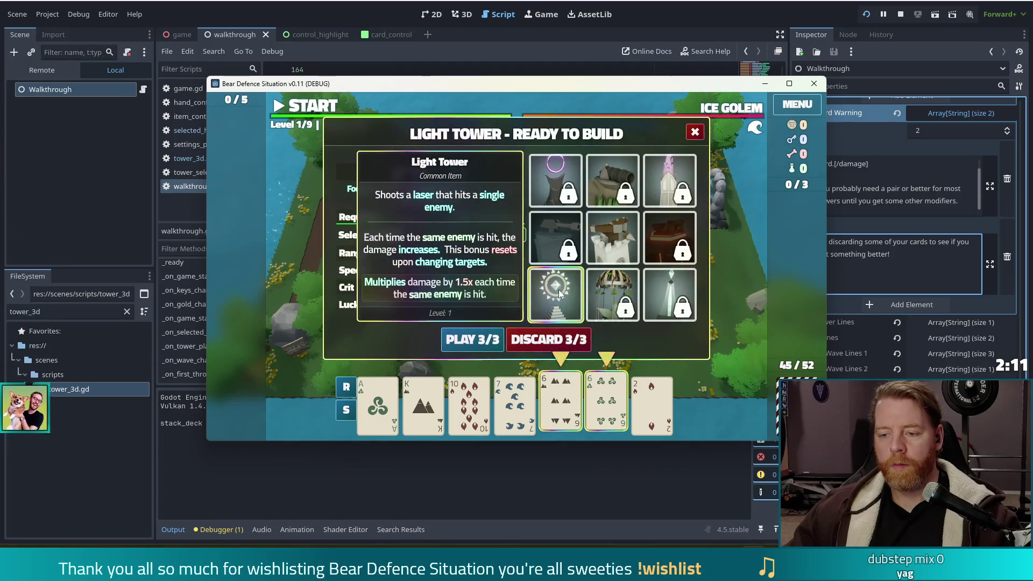
click(476, 342)
click(612, 261)
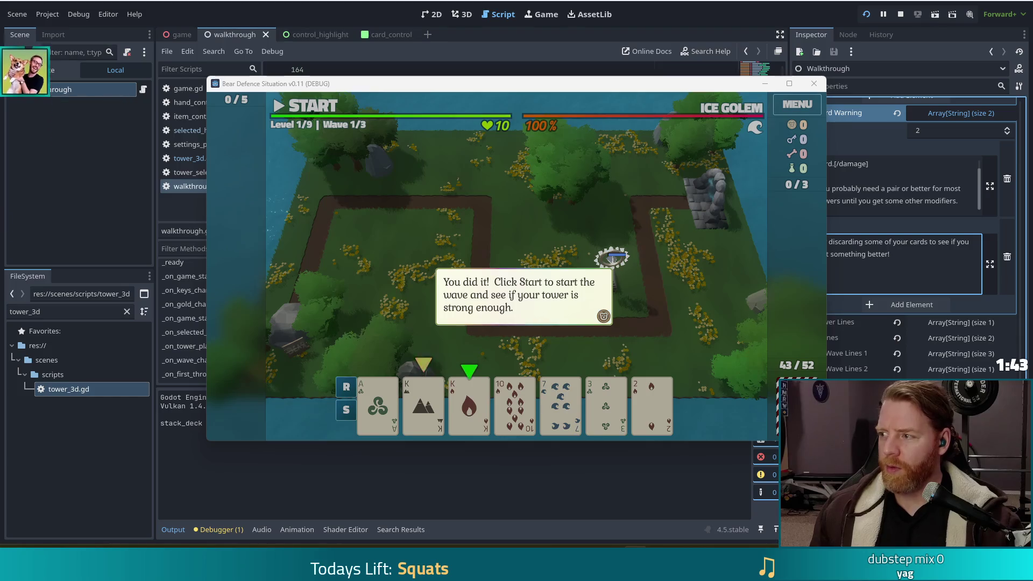
- Play the 10 card as a Ballista and place it inside the path loop beside the first tower
click(629, 205)
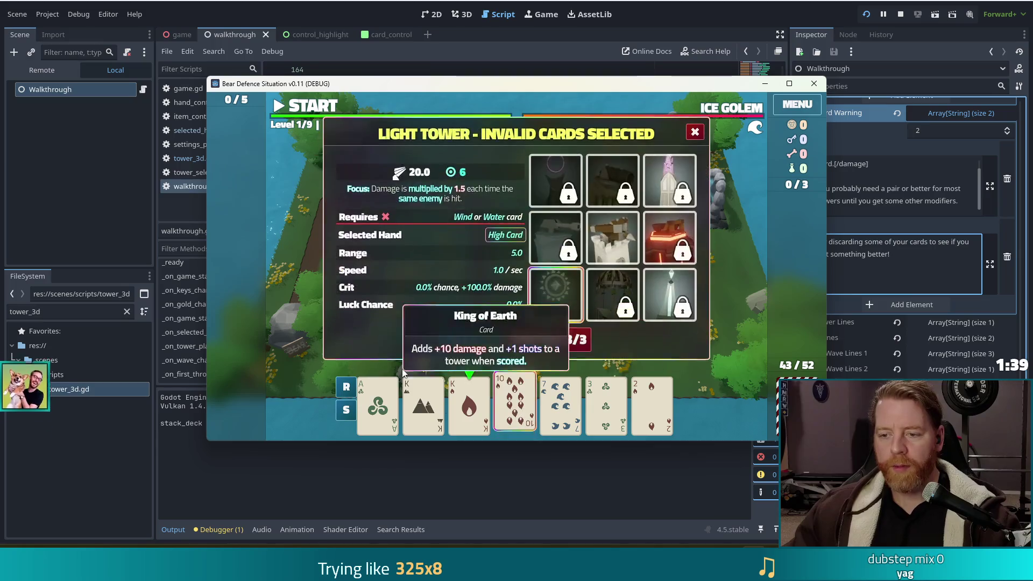
click(500, 385)
click(483, 341)
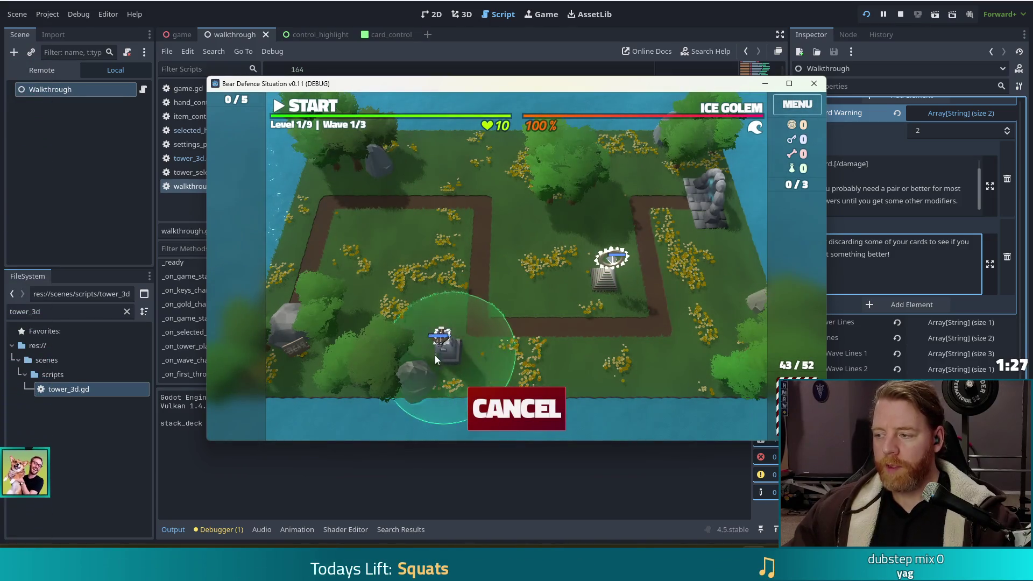
right_click(409, 357)
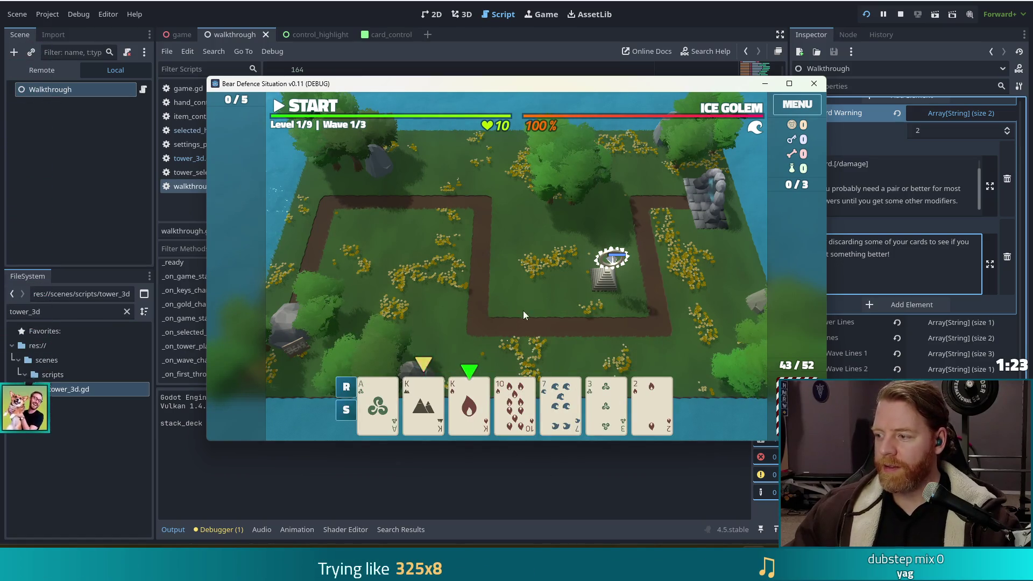
click(543, 404)
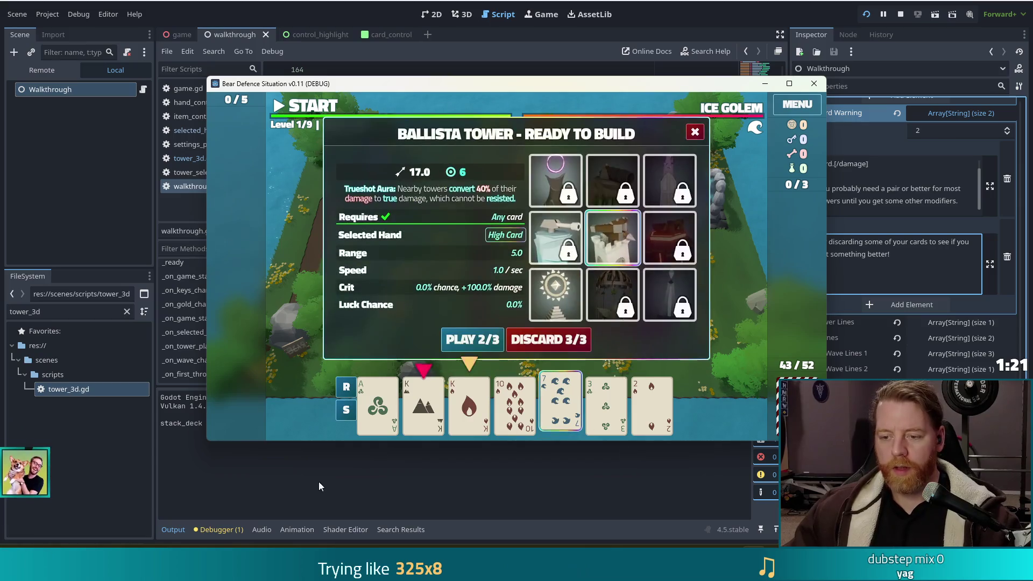
click(473, 342)
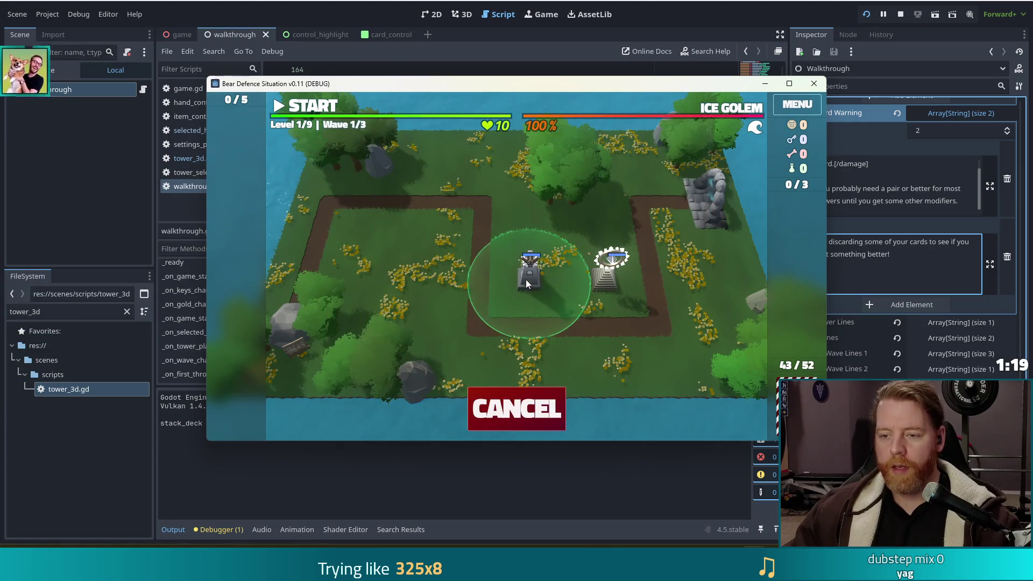
click(525, 280)
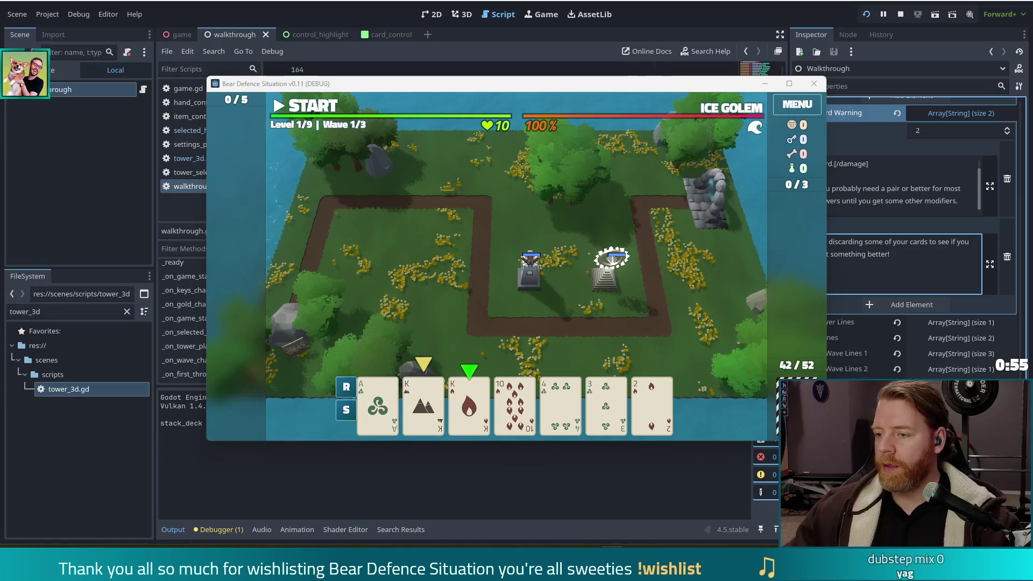
- Move the game window up-left and dismiss each tutorial message during waves 2 and 3
mouse_move(657, 88)
mouse_down()
mouse_move(595, 78)
mouse_move(614, 75)
mouse_up()
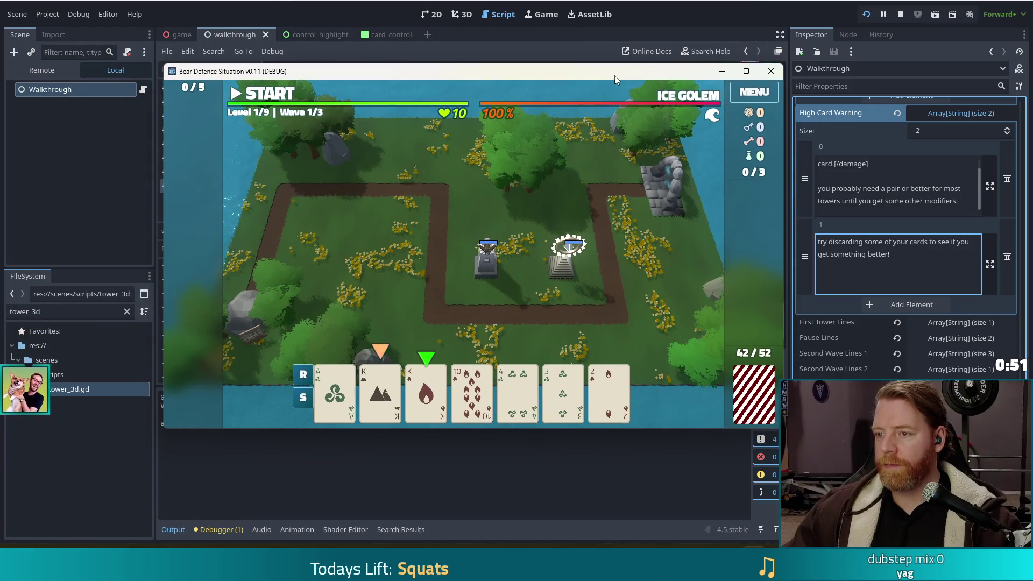
mouse_move(709, 119)
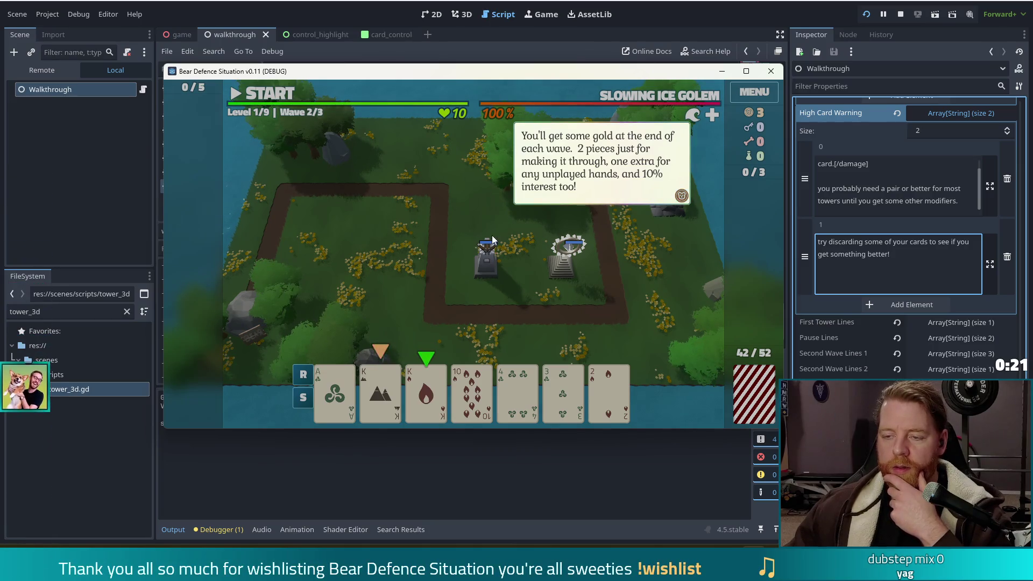
click(440, 214)
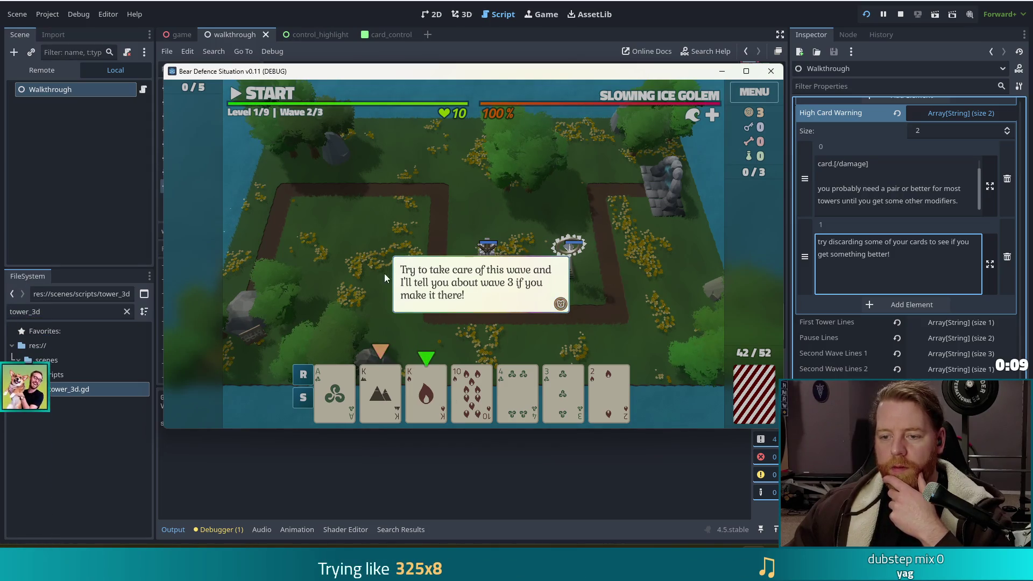
click(477, 277)
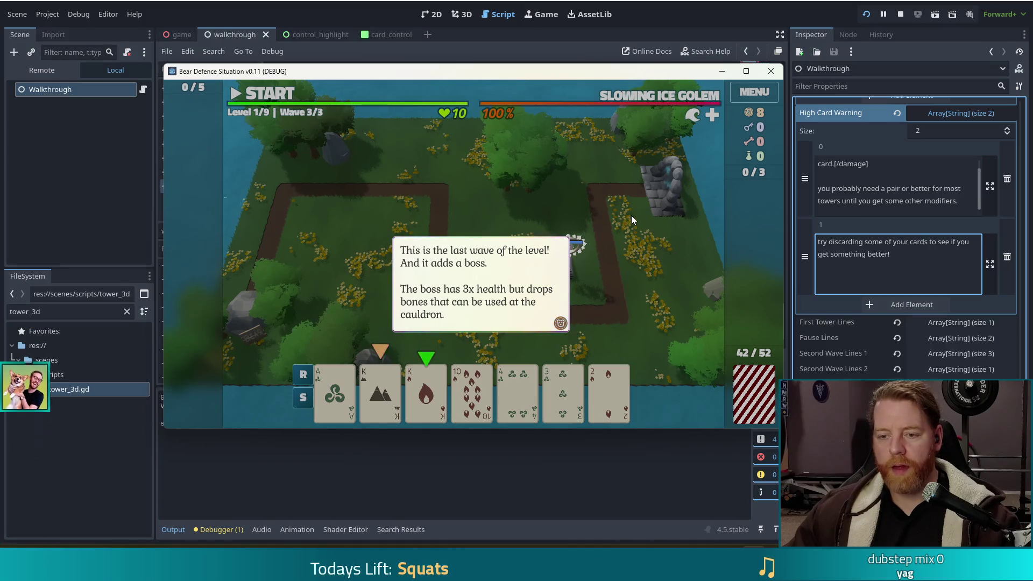
click(644, 208)
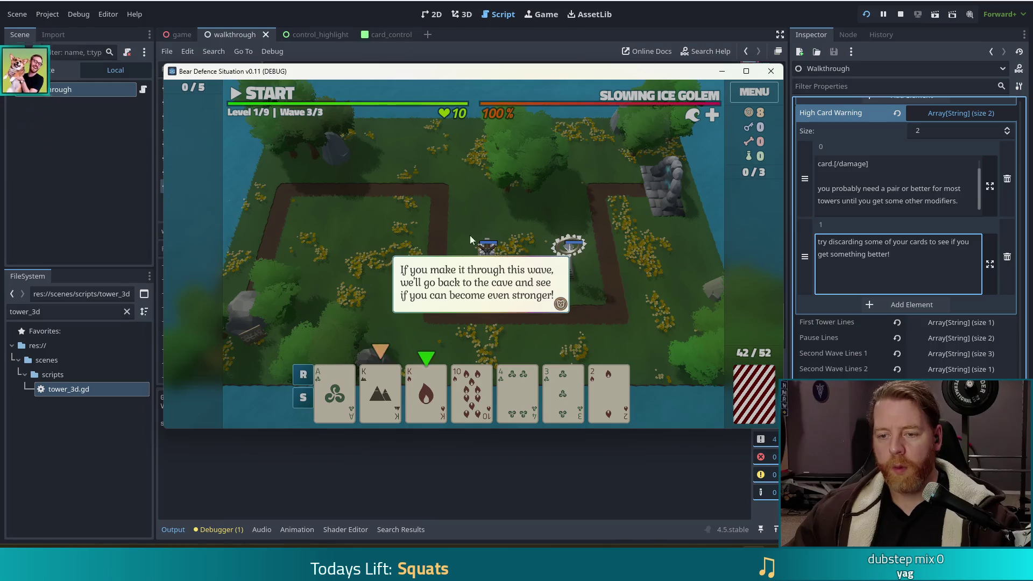
click(609, 244)
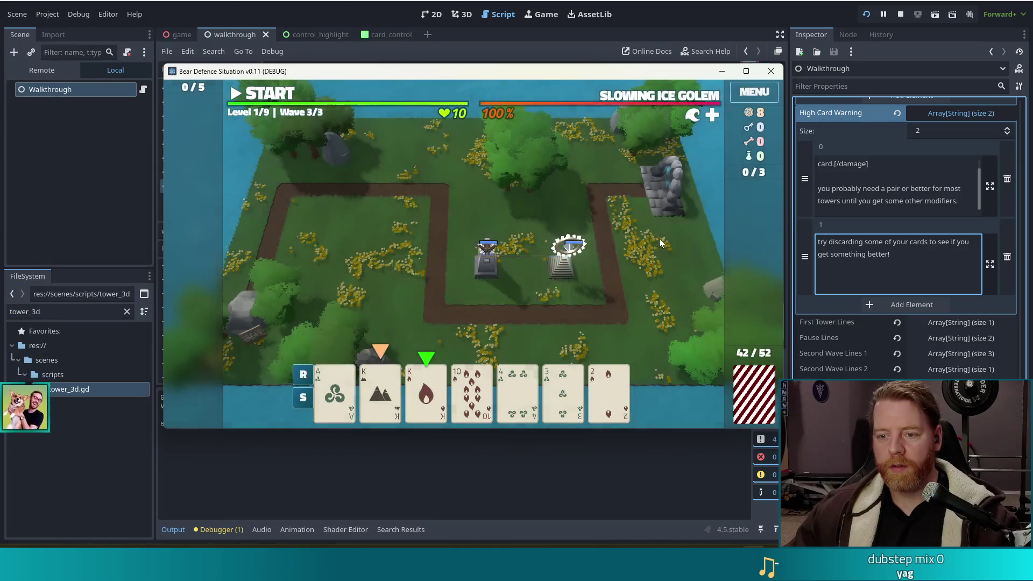
- Dismiss Wave Complete and the upgrade tutorial, then toggle the Light Tower's Luck Chance upgrade
click(477, 301)
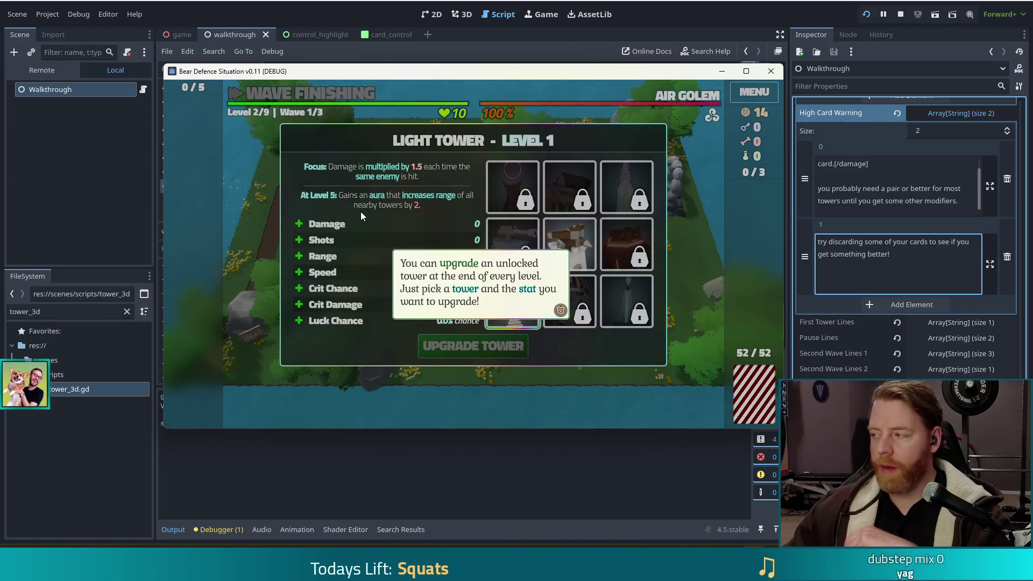
click(340, 270)
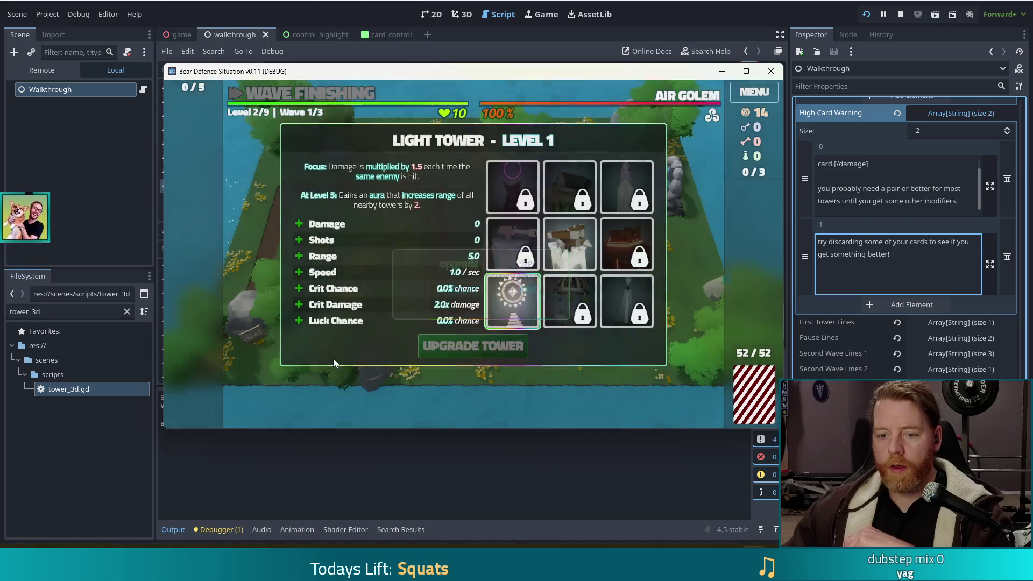
click(371, 318)
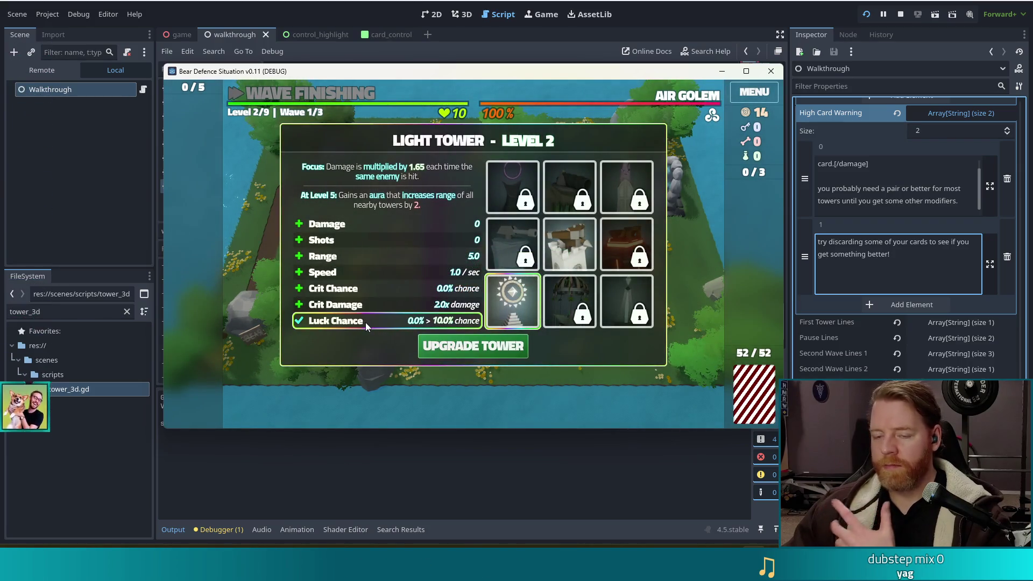
click(366, 322)
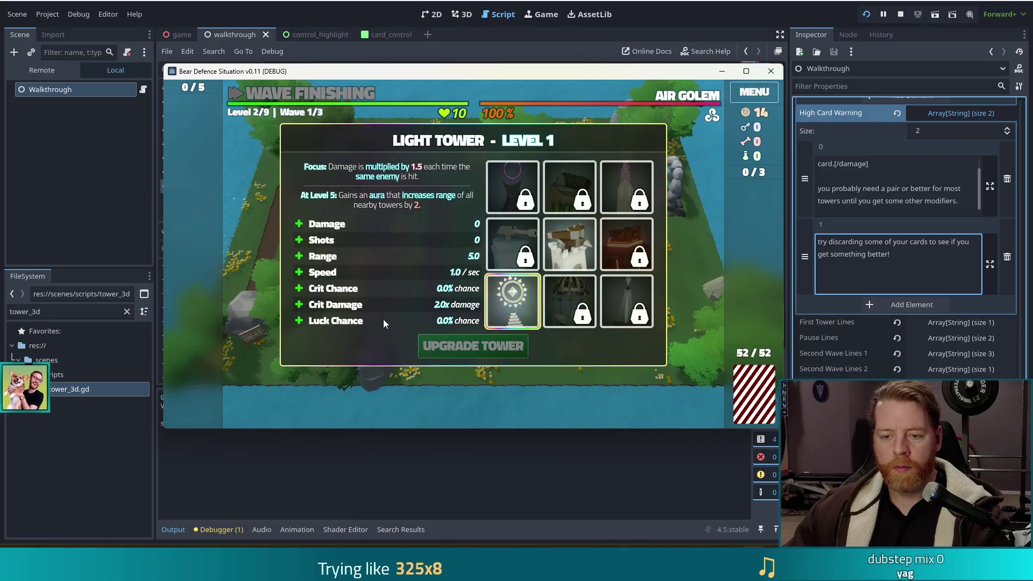
click(391, 317)
click(382, 318)
click(390, 318)
click(371, 319)
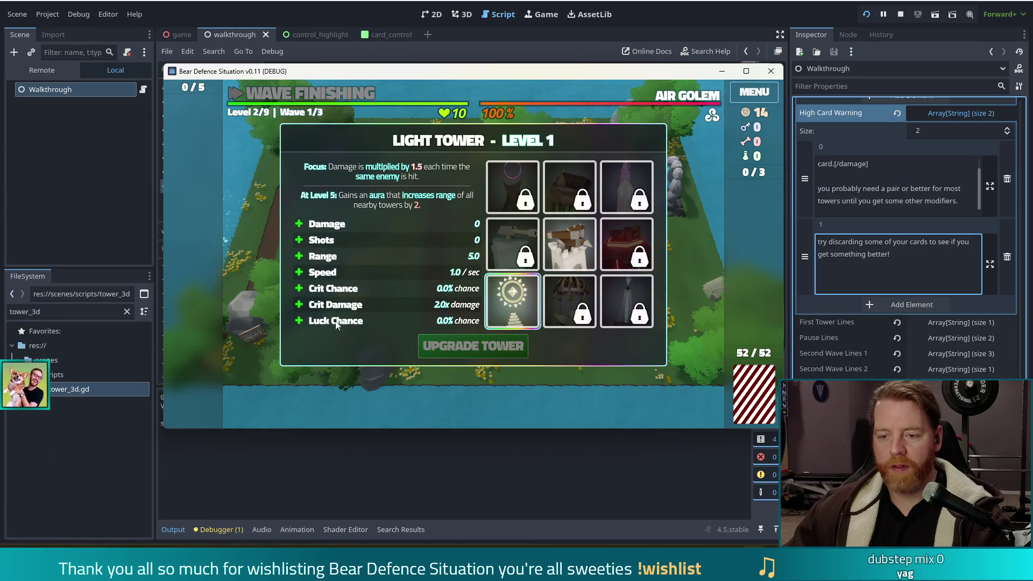
- Compare Speed, Damage, Crit Damage and Crit Chance upgrades, settle on Luck Chance, then return to the cave
click(363, 272)
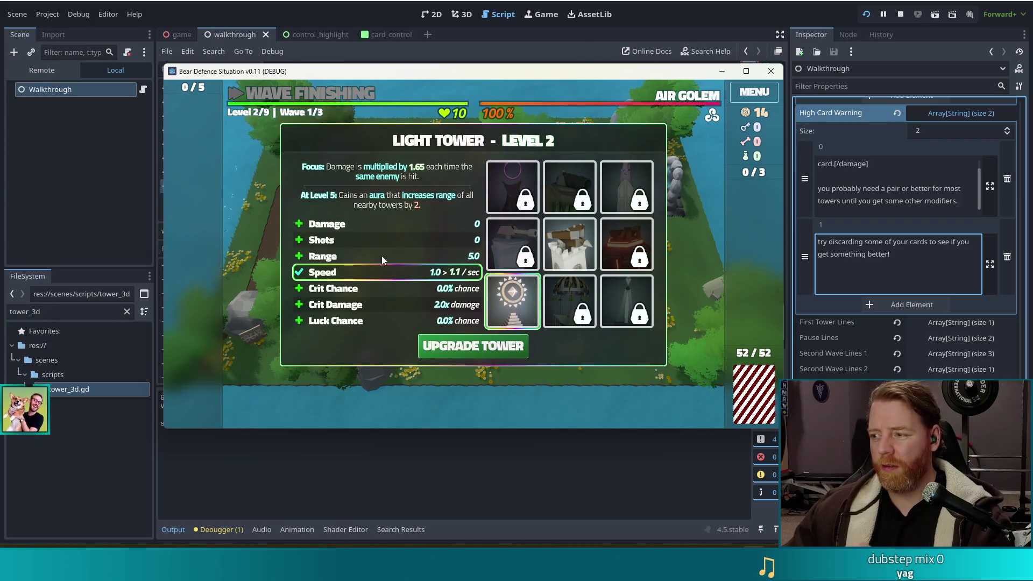
click(360, 222)
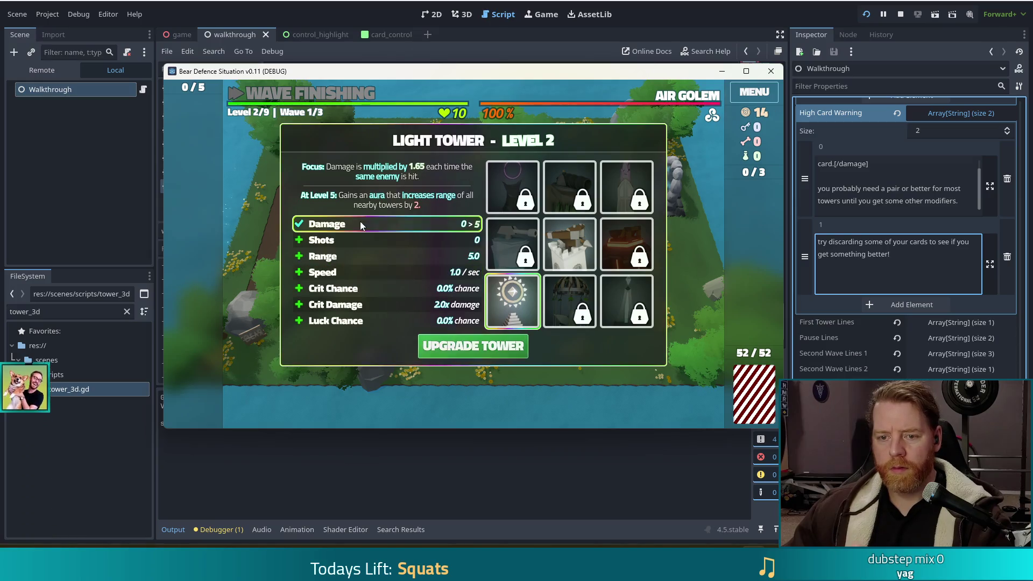
click(359, 305)
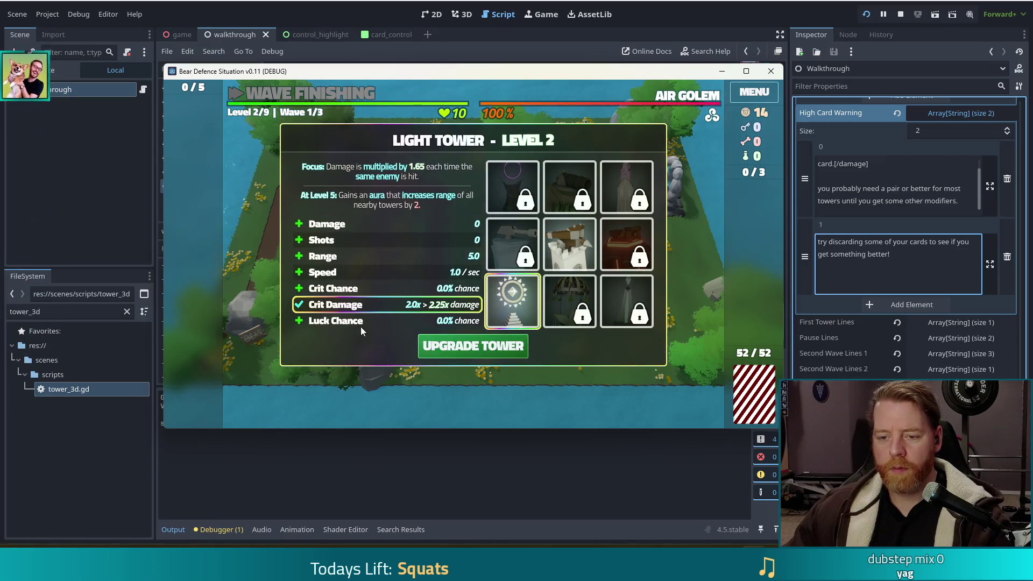
click(371, 321)
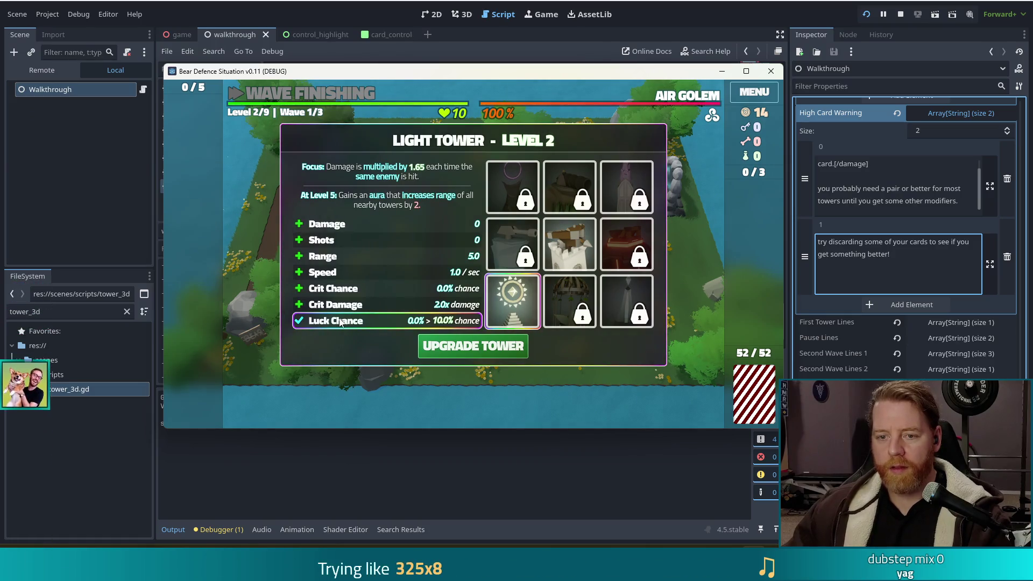
click(377, 289)
click(377, 305)
click(371, 322)
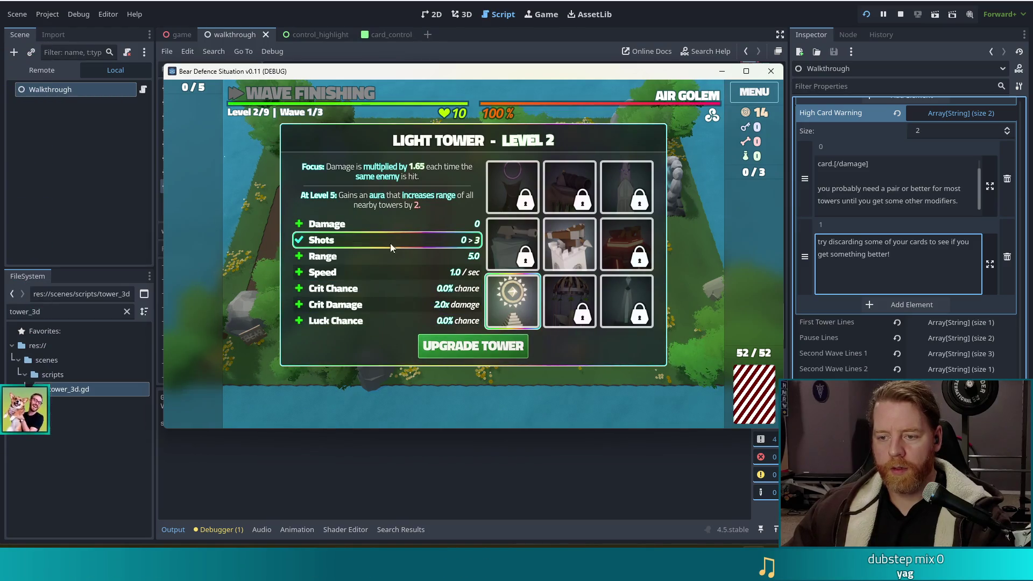
click(569, 244)
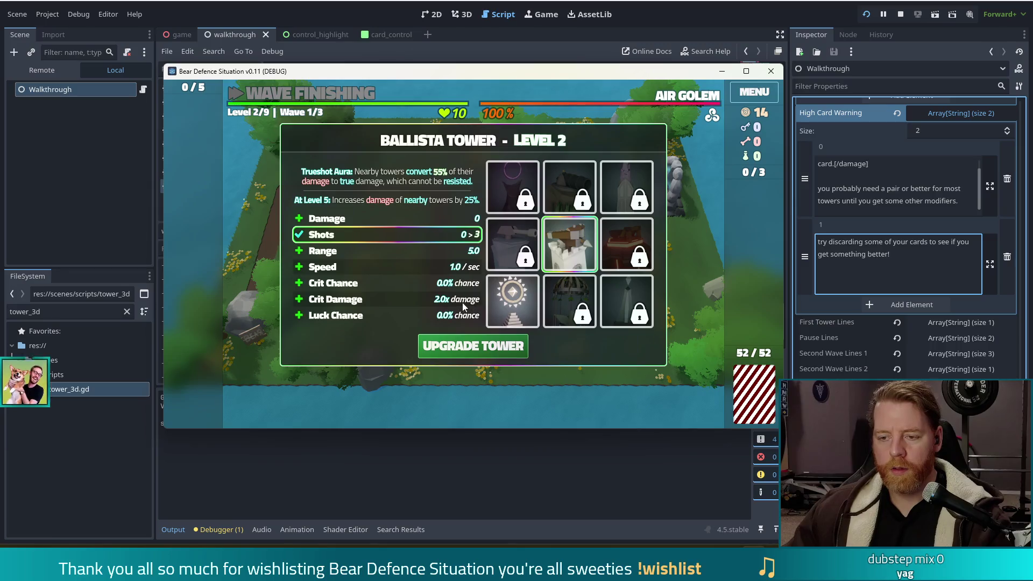
click(499, 299)
click(472, 353)
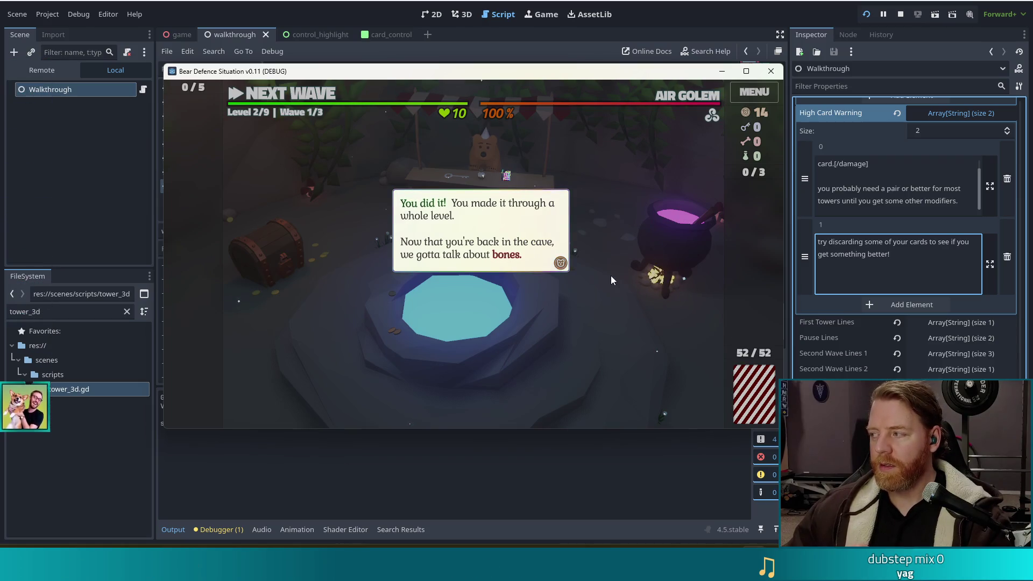
- Open the Cauldron panel from the cauldron in the cave
click(648, 212)
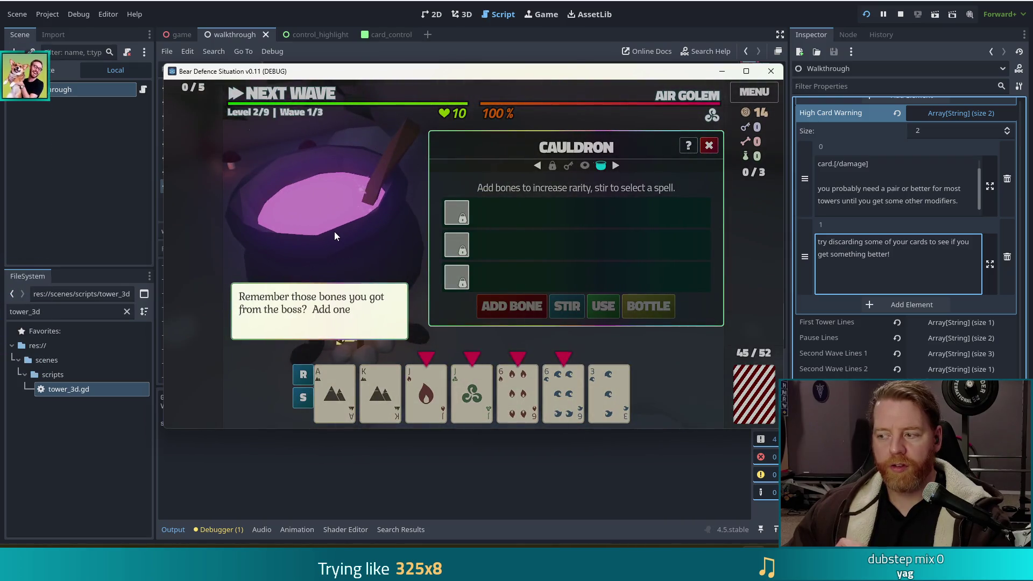
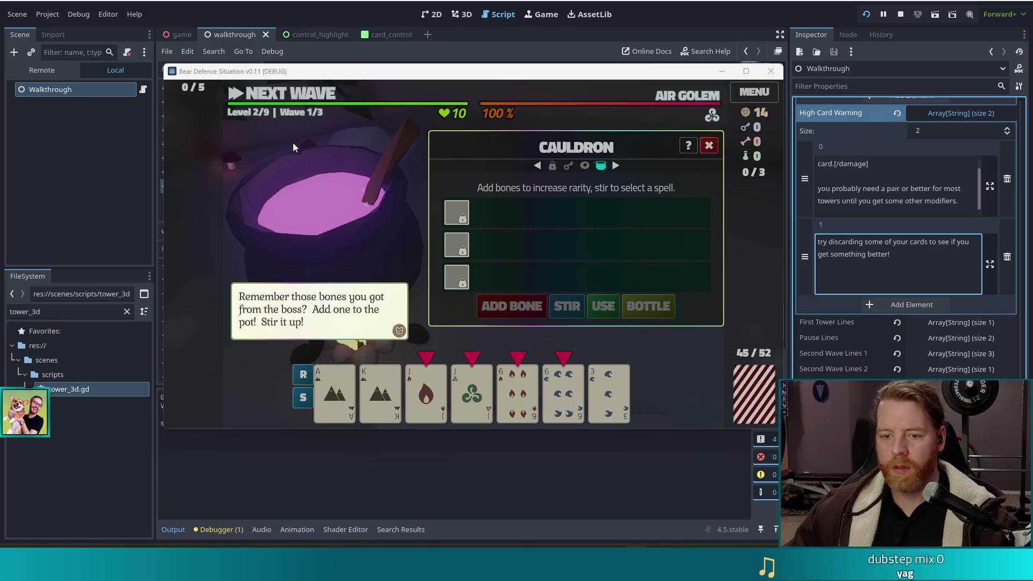
- Focus the game window and dismiss the bones reminder bubble, leaving the empty cauldron panel
click(448, 207)
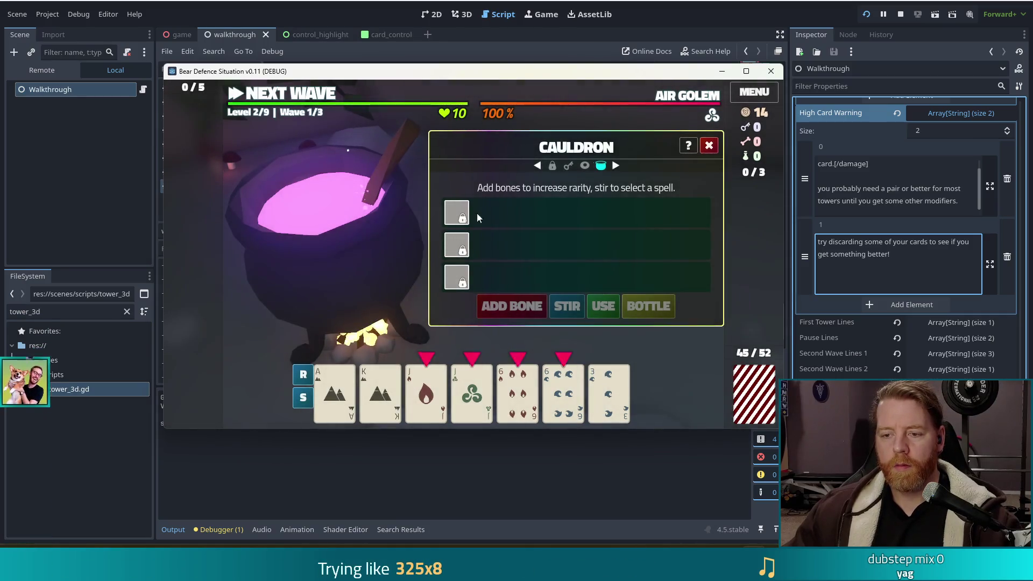
mouse_move(471, 226)
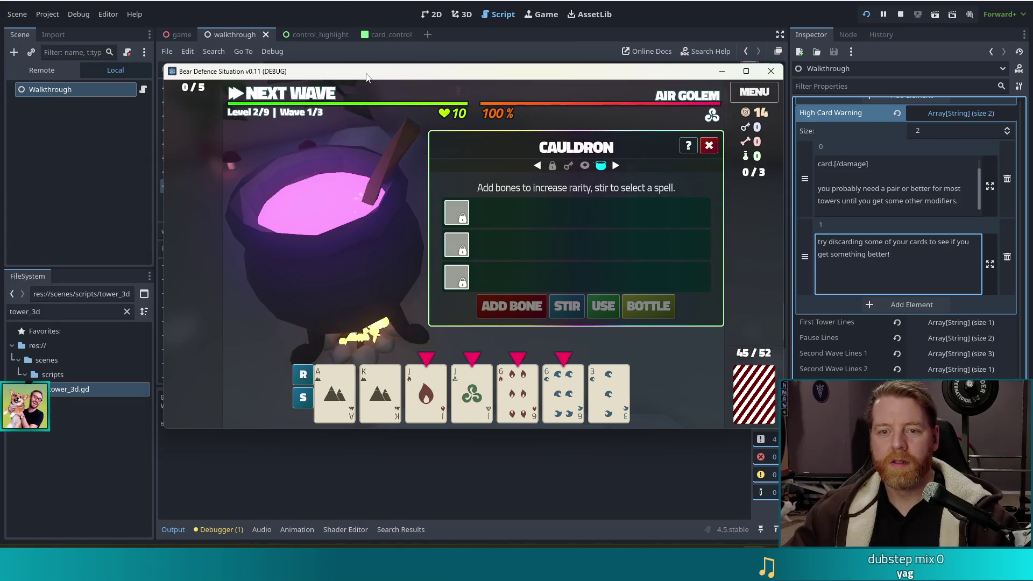
- Run test_kit from the debug console for 100 keys, bones and potions, then add a bone and stir
key(grave)
text(test_kit)
key(Return)
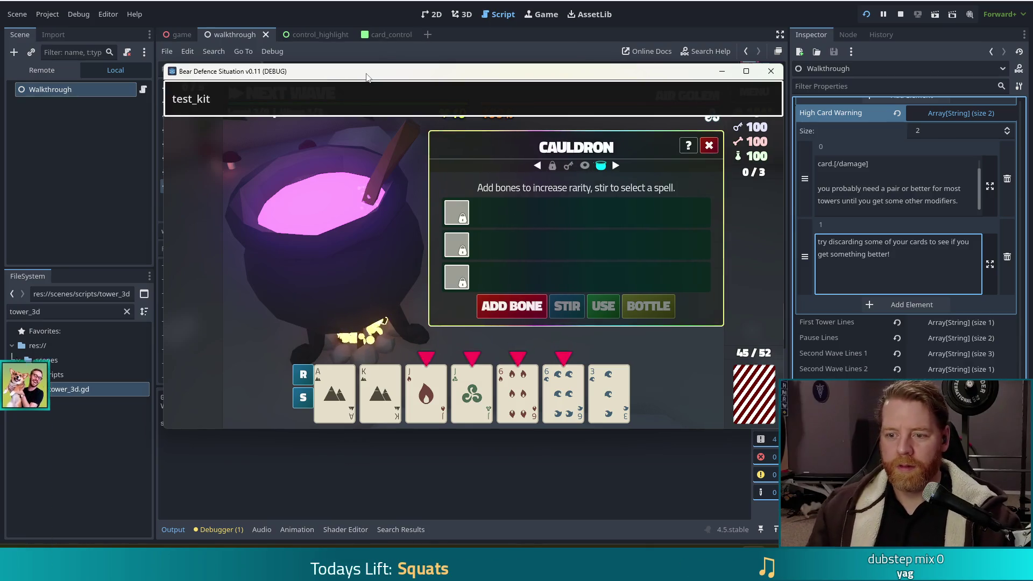
click(518, 311)
click(567, 311)
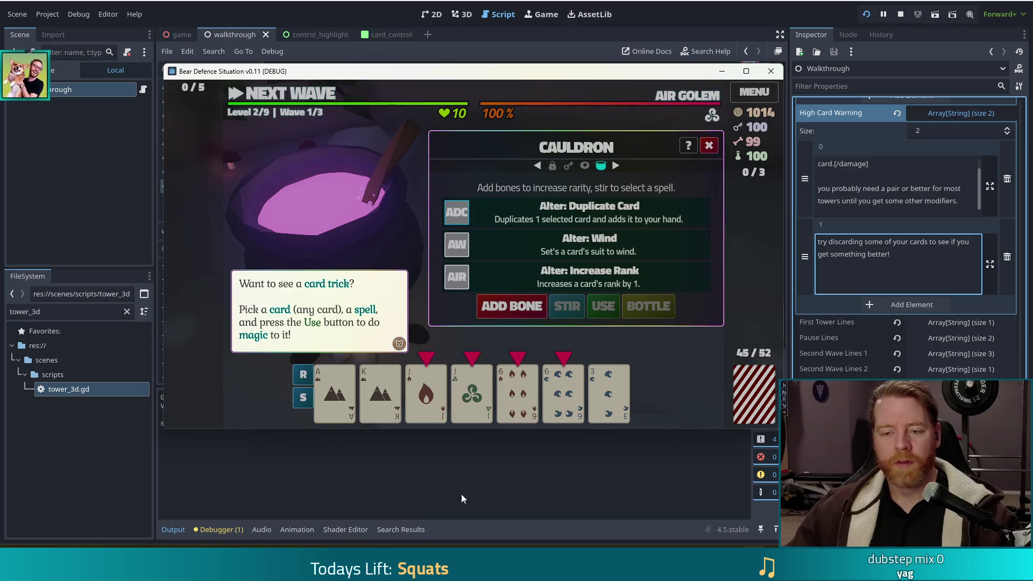
- Dismiss the card-trick tip and close the Cauldron panel to return to the 3D level
click(359, 215)
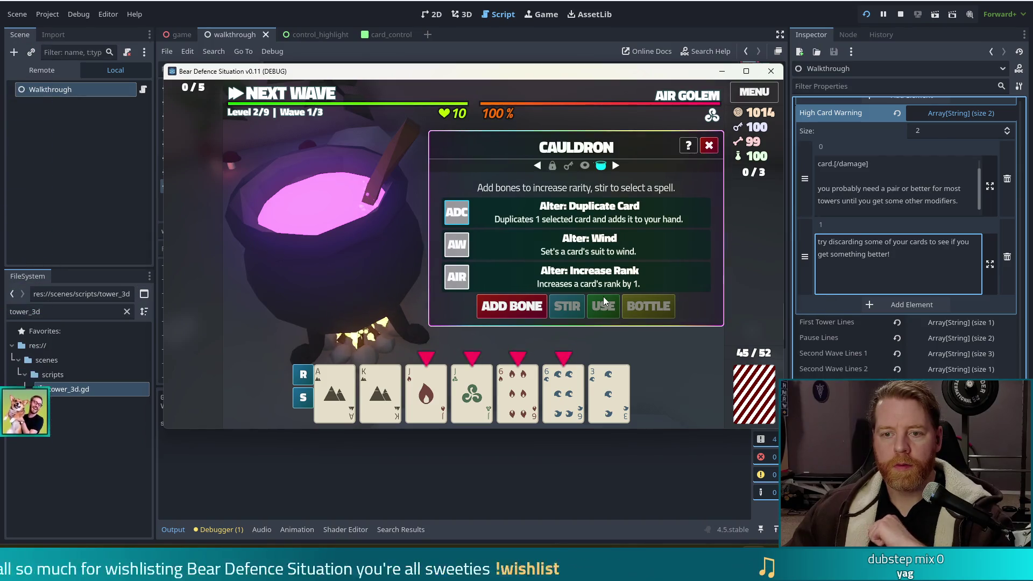
click(710, 147)
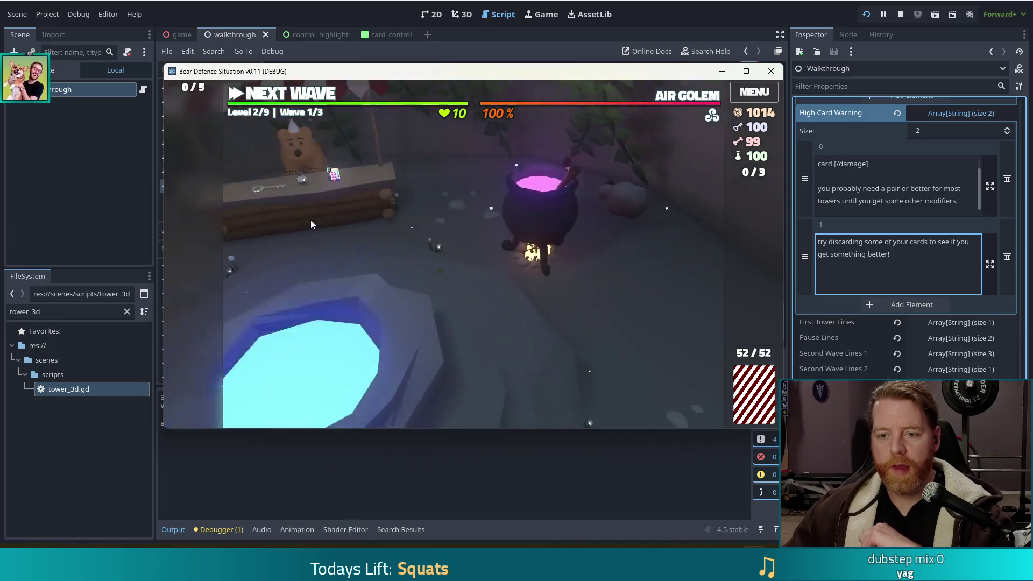